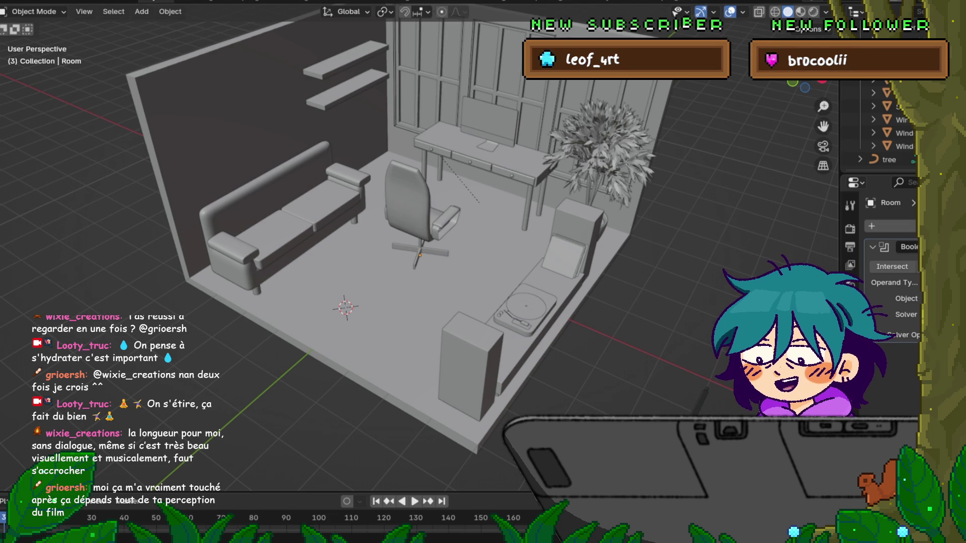
- Orbit toward the front of the room and zoom in on the sofa, desk and chair
middle_click_drag(452, 302, 528, 295)
scroll(417, 251, "up", 3)
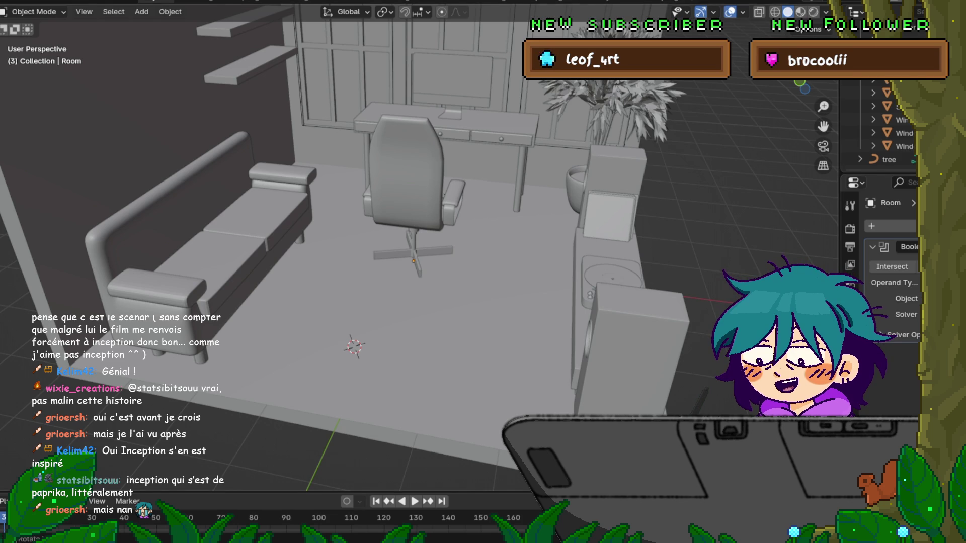
- Zoom out and orbit over the room, undoing the pasted wood reference image
key("ctrl+v")
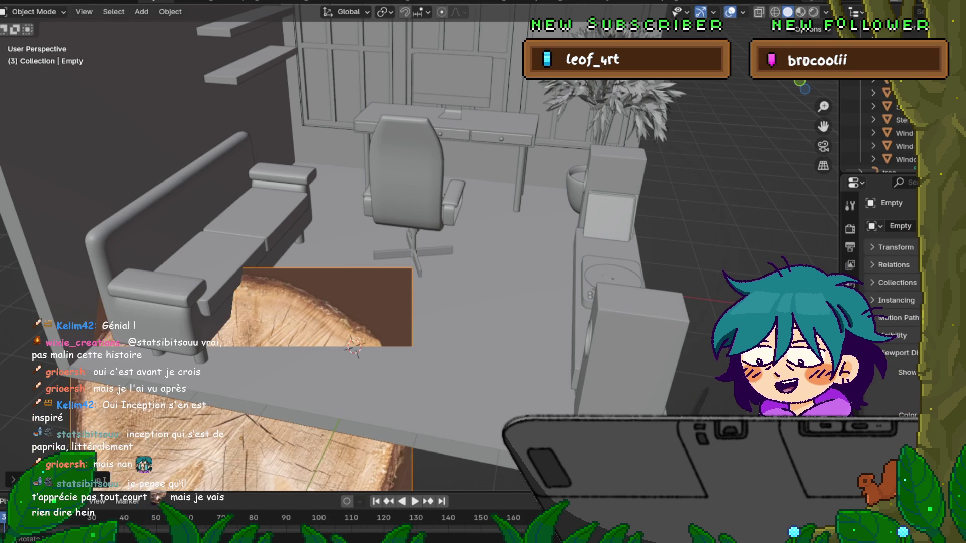
scroll(352, 252, "down", 4)
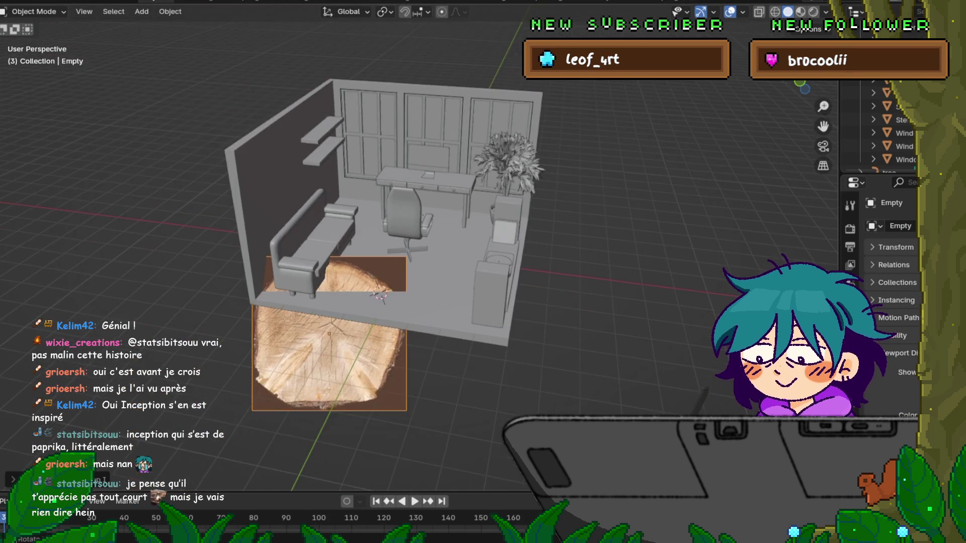
mouse_move(352, 251)
middle_mouse_down()
mouse_move(352, 272)
mouse_move(352, 257)
mouse_move(402, 252)
mouse_move(347, 262)
mouse_move(352, 226)
mouse_move(352, 242)
middle_mouse_up()
key("ctrl+z")
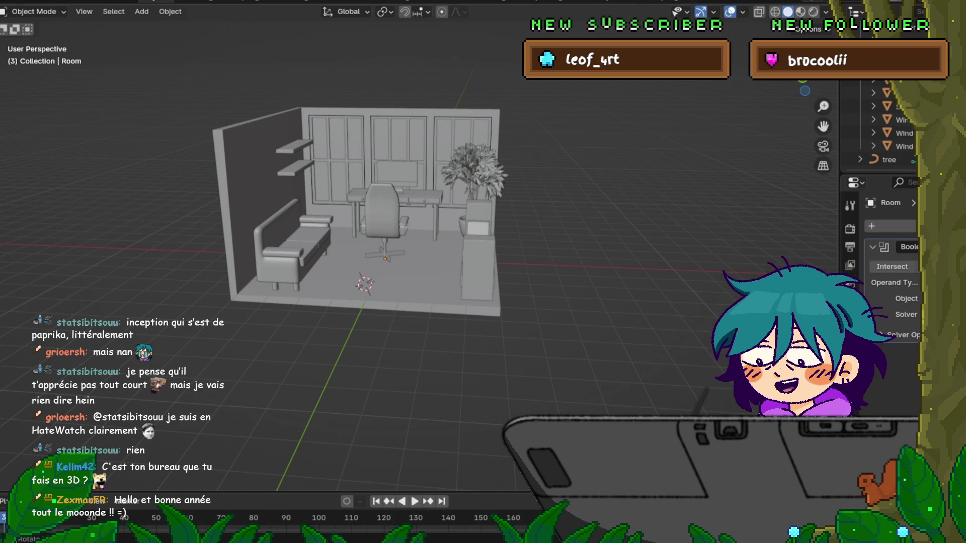
middle_click_drag(383, 227, 342, 201)
scroll(352, 216, "up", 3)
scroll(453, 252, "up", 6)
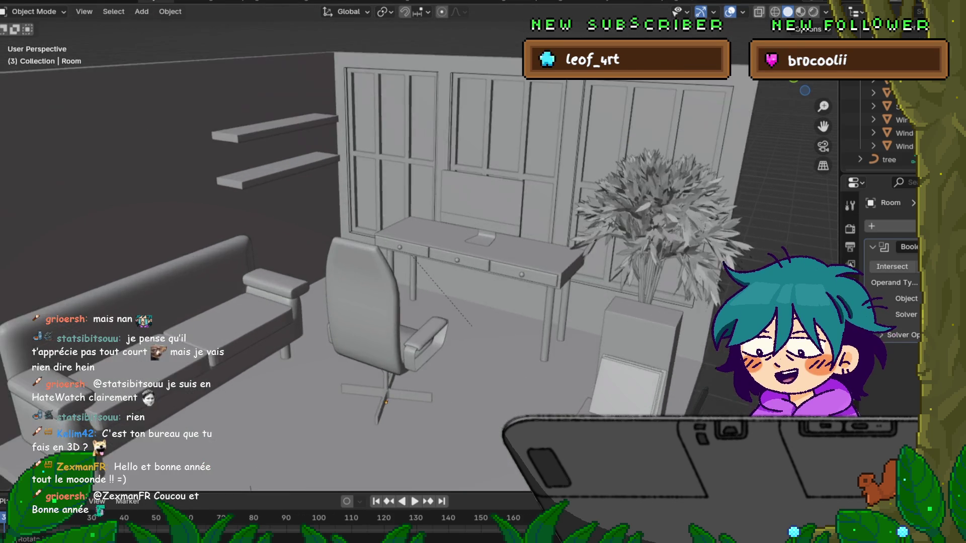
middle_click_drag(453, 251, 418, 244)
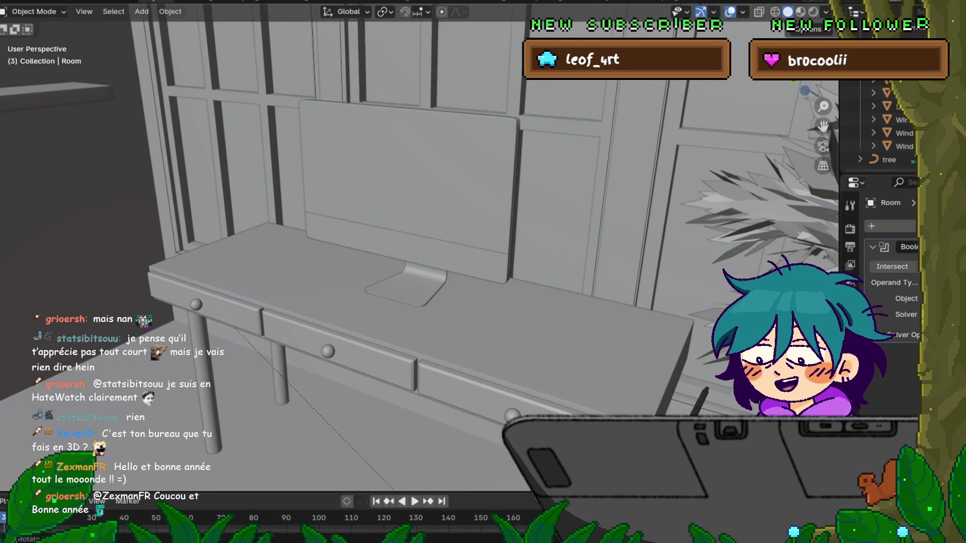
mouse_move(417, 244)
middle_mouse_down()
mouse_move(357, 234)
mouse_move(355, 261)
mouse_move(428, 251)
mouse_move(453, 194)
mouse_move(558, 204)
mouse_move(590, 190)
middle_mouse_up()
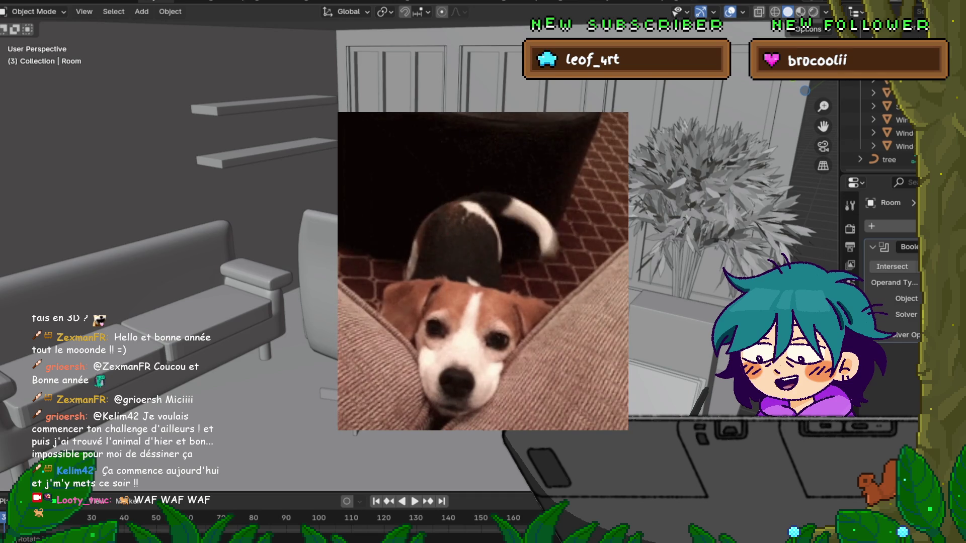
middle_click_drag(483, 272, 372, 259)
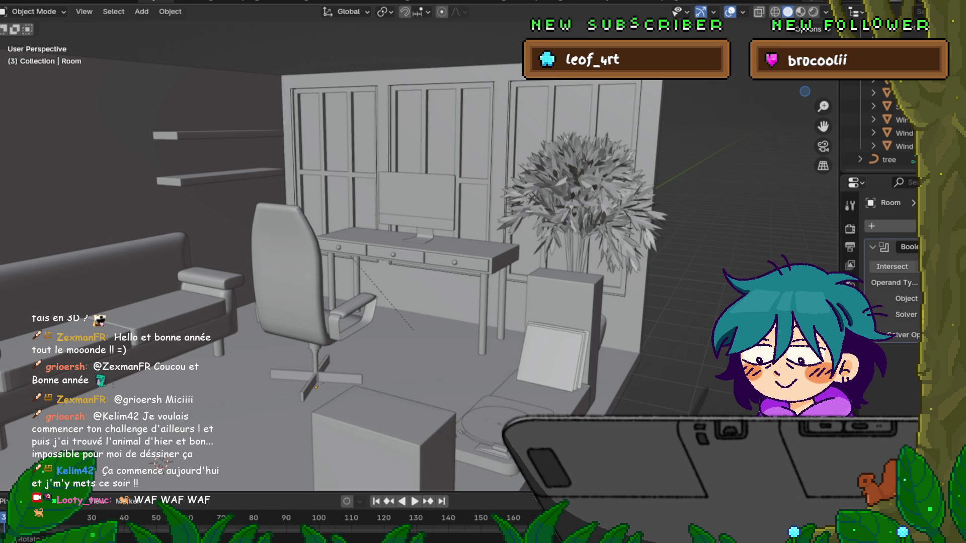
middle_click_drag(352, 301, 481, 285)
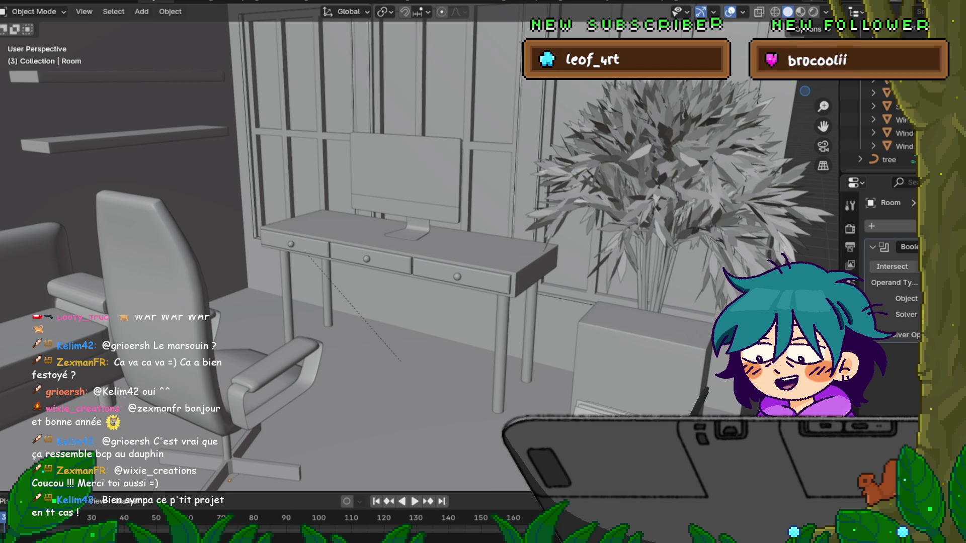
mouse_move(403, 252)
middle_mouse_down()
mouse_move(352, 241)
mouse_move(503, 292)
mouse_move(491, 272)
middle_mouse_up()
scroll(428, 242, "up", 5)
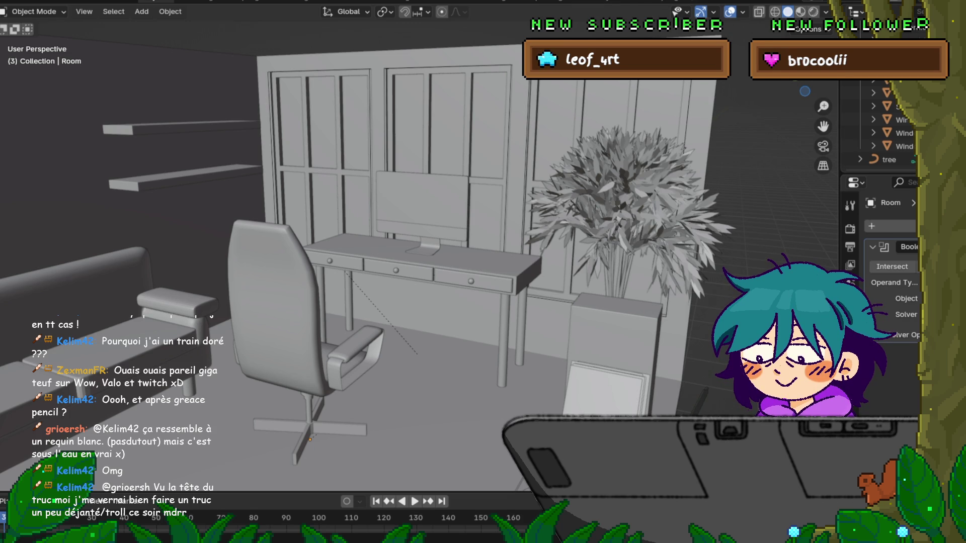
key("KP_7")
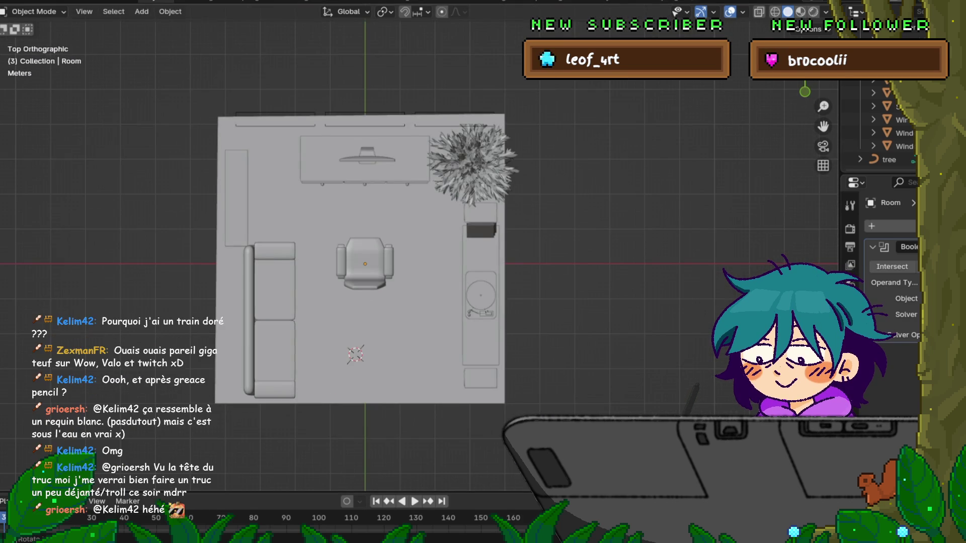
- Drop the wood-slice image into the top view and move it beside the room
middle_click_drag(362, 301, 355, 253, "shift")
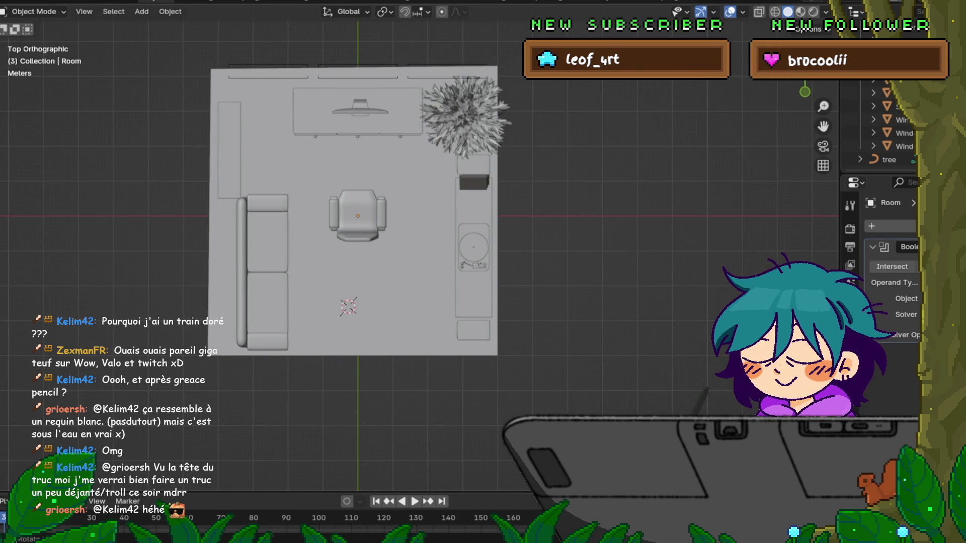
left_click_drag(0, 410, 249, 410)
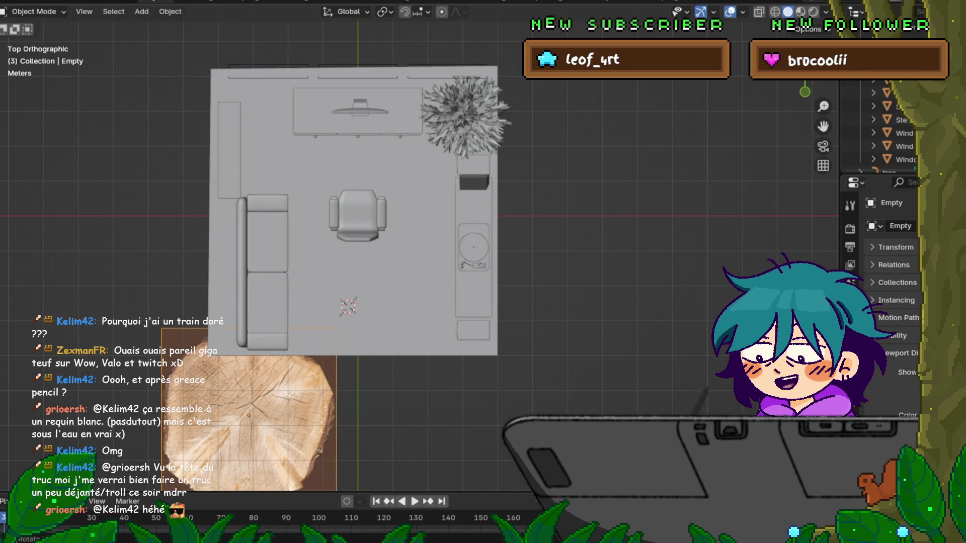
key("g")
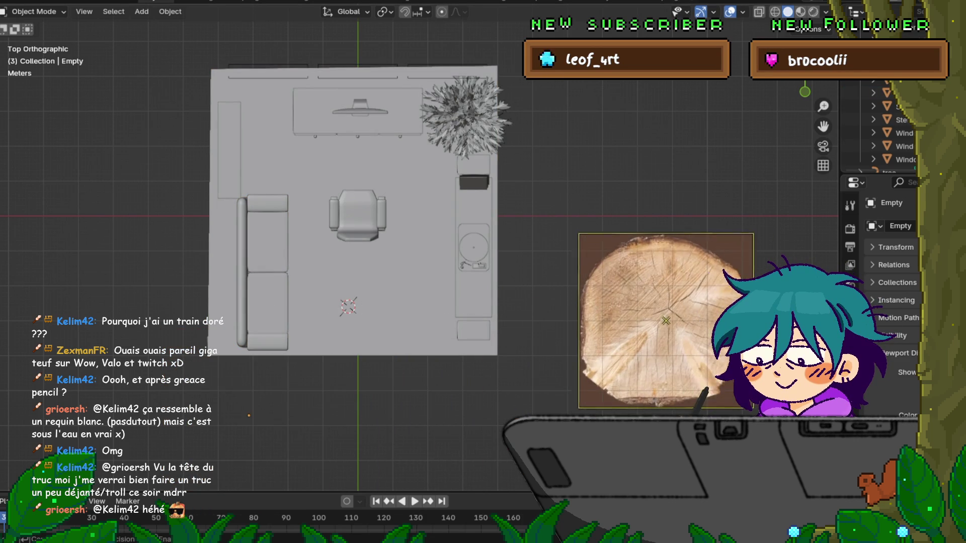
key("Return")
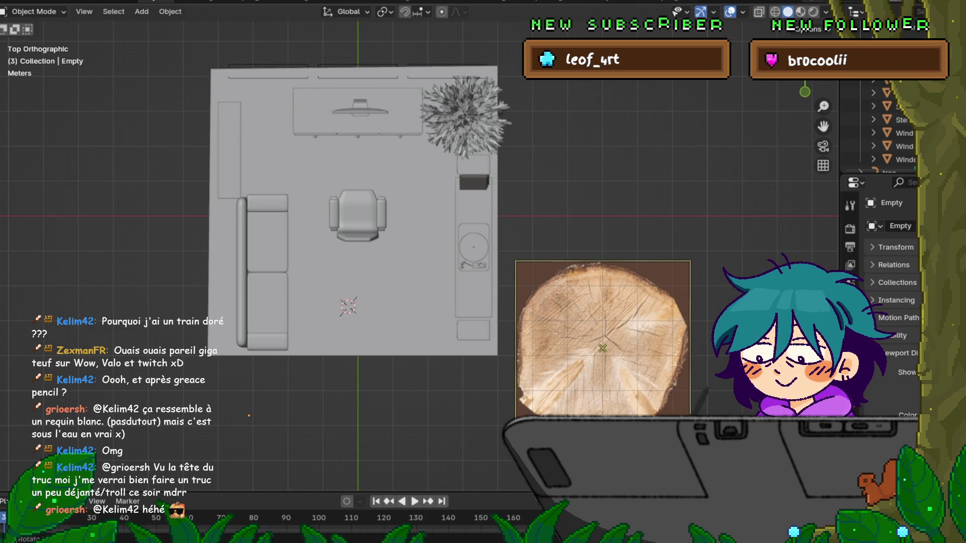
- Recentre and zoom the scene, ending back in the top orthographic view
middle_click_drag(602, 348, 530, 313, "shift")
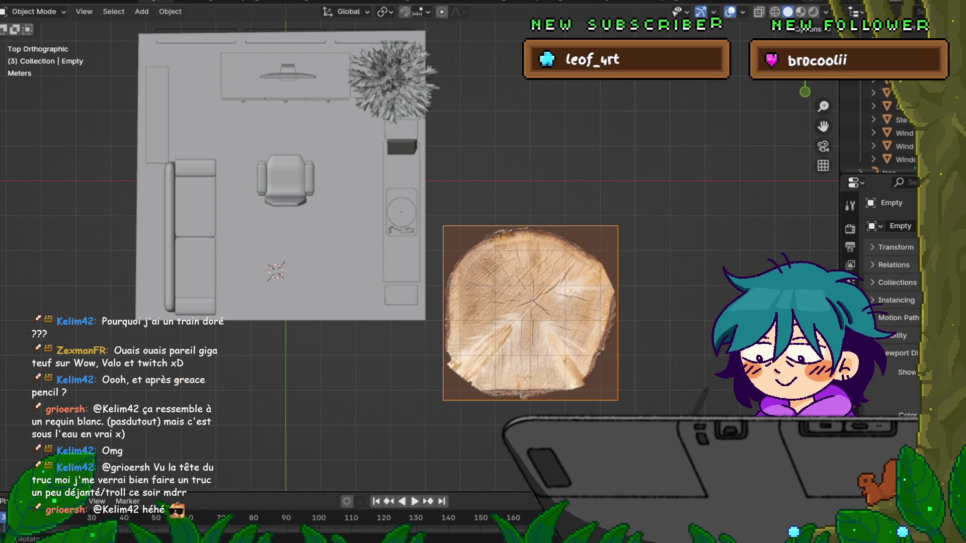
scroll(556, 326, "up", 1)
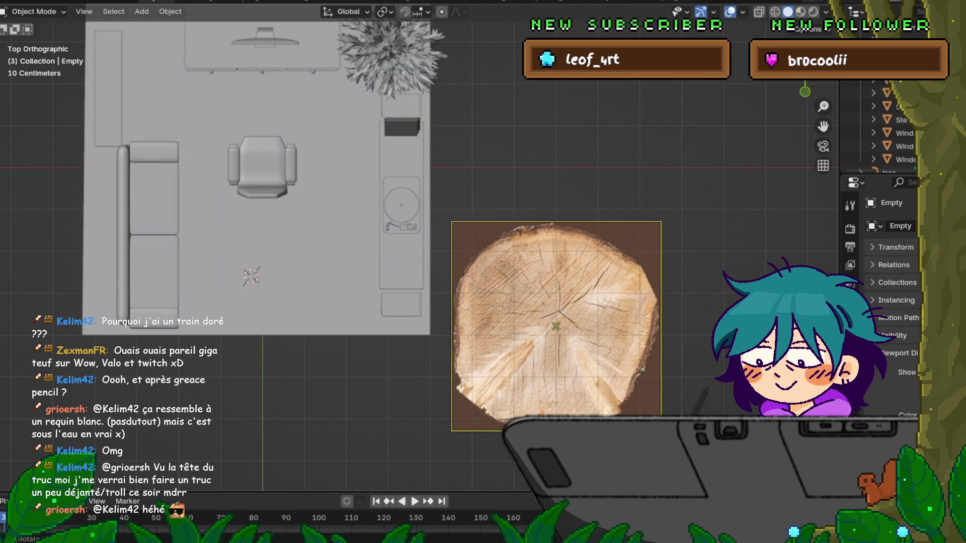
mouse_move(352, 252)
middle_mouse_down()
mouse_move(382, 201)
mouse_move(352, 221)
mouse_move(362, 251)
middle_mouse_up()
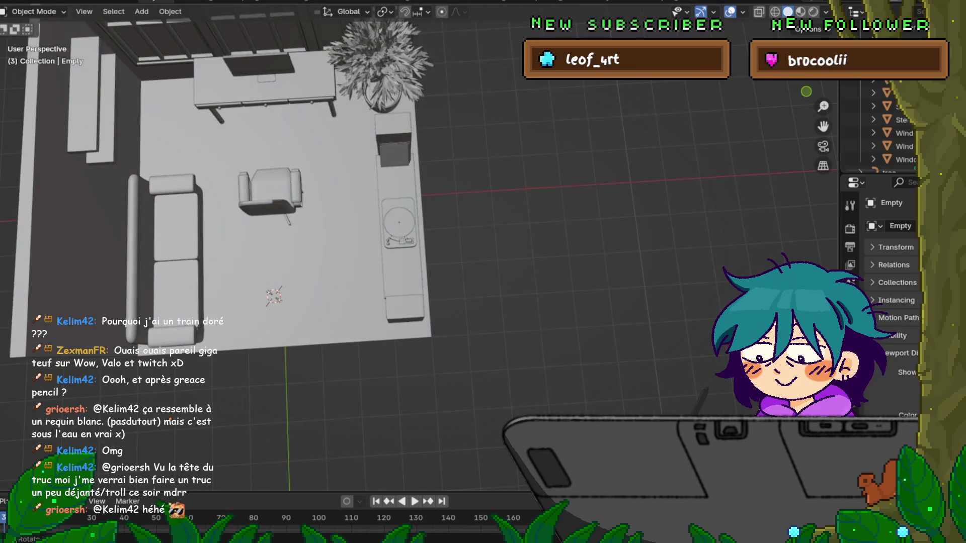
key("KP_7")
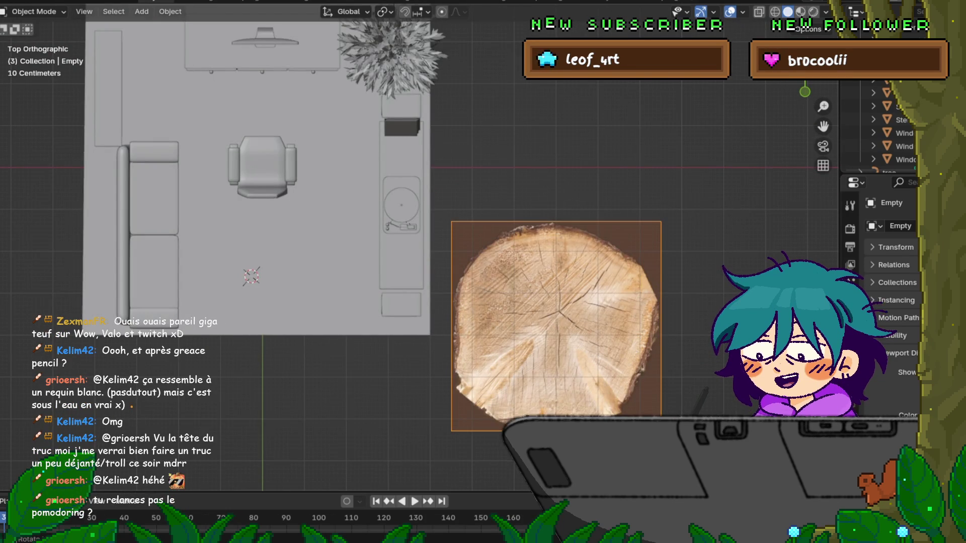
scroll(399, 249, "down", 1)
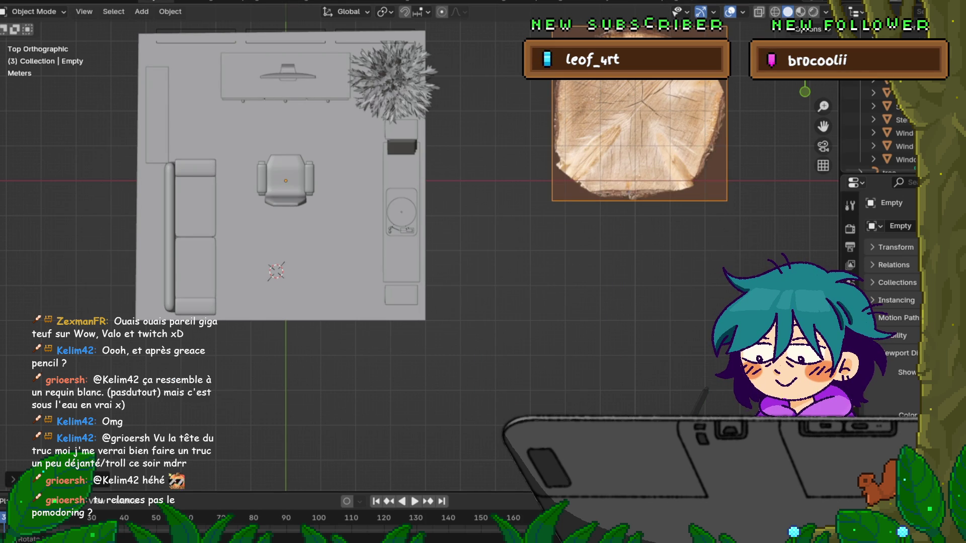
key("shift+s")
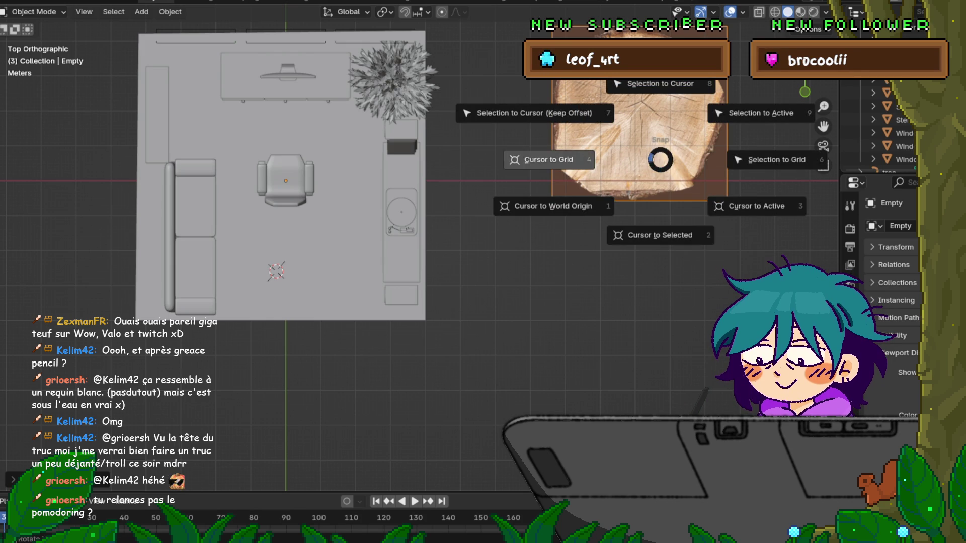
- Snap the wood image to the 3D cursor, try moving it over the room, then undo
key("8")
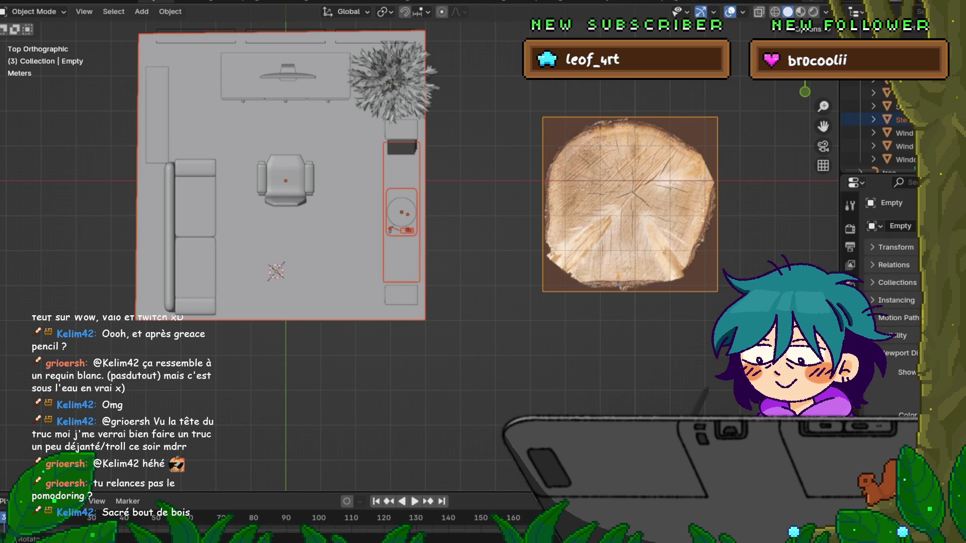
key("g")
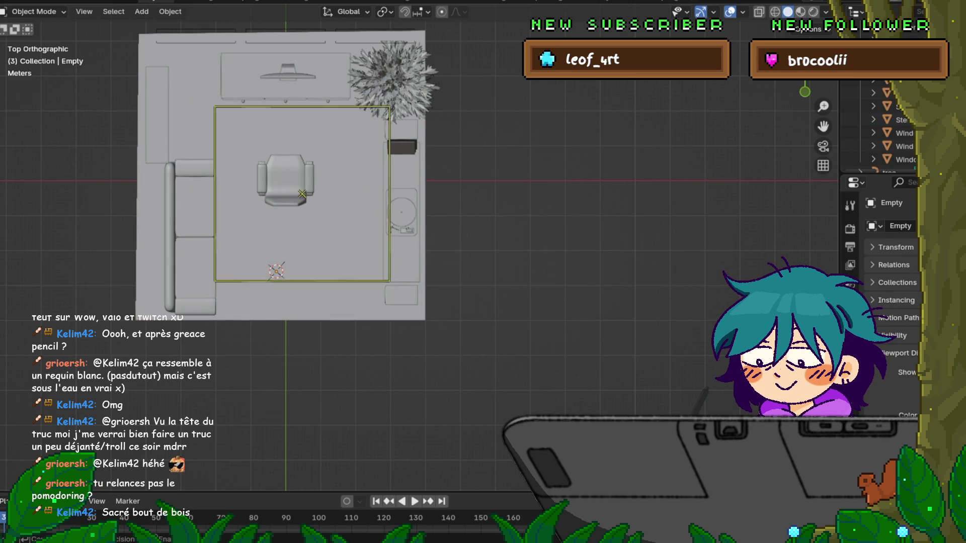
left_click(287, 188)
key("ctrl+z")
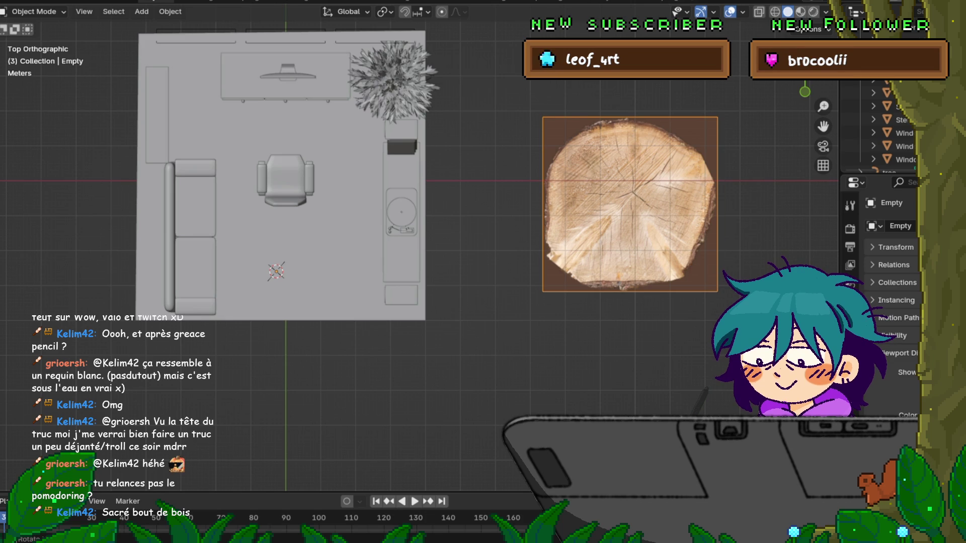
- Reset the 3D cursor to the world origin and snap the wood image to it
key("shift+s")
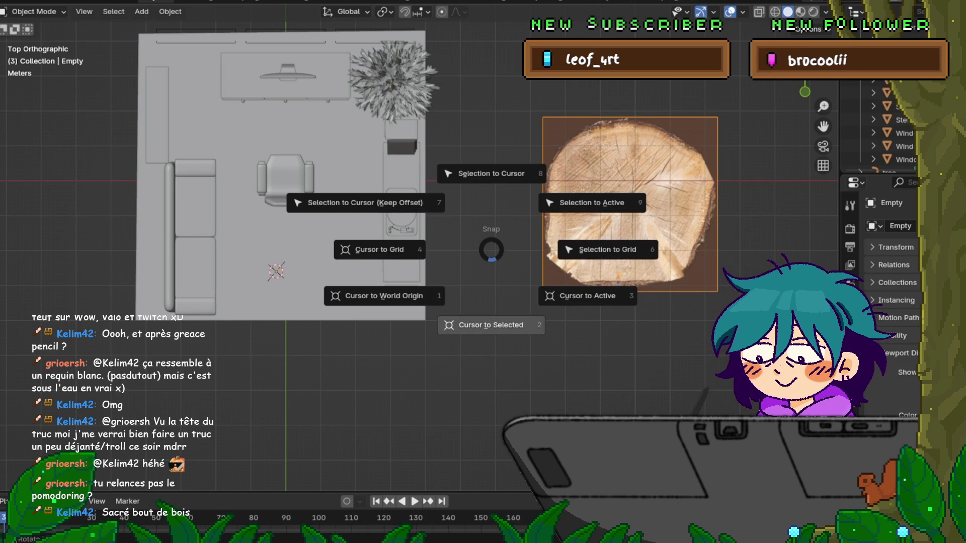
key("shift+s")
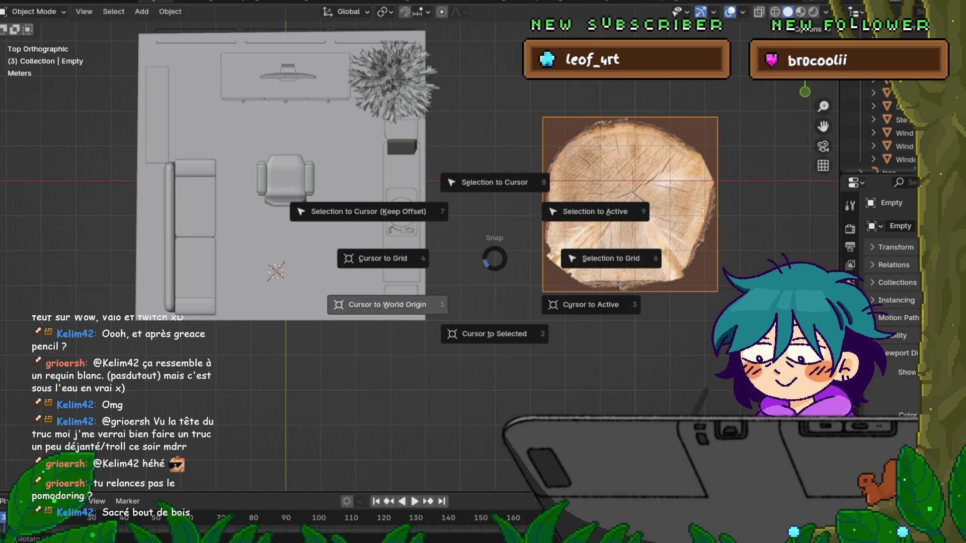
key("1")
key("shift+s")
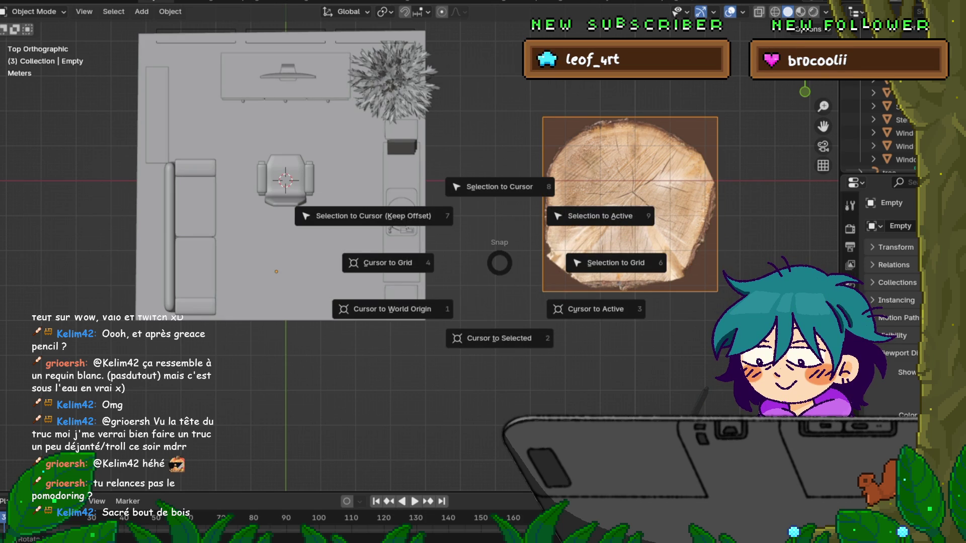
key("8")
- Snap the wood image to the cursor using Selection to Cursor (Keep Offset)
key("shift+s")
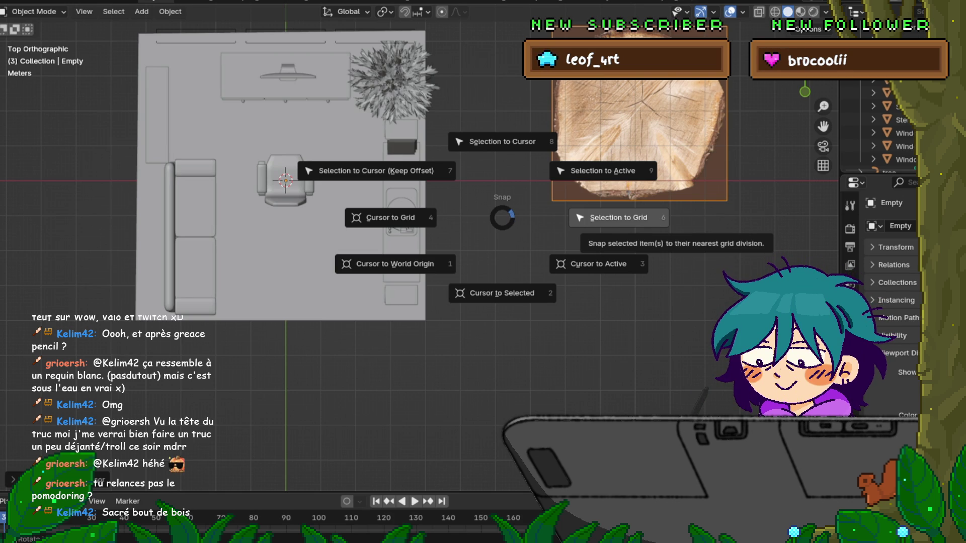
left_click(598, 264)
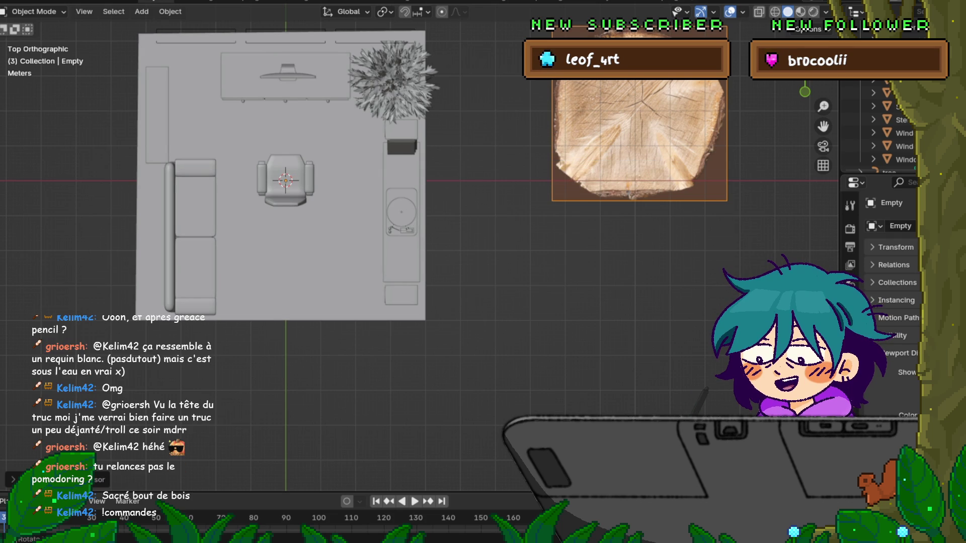
key("shift+s")
key("Escape")
key("shift+s")
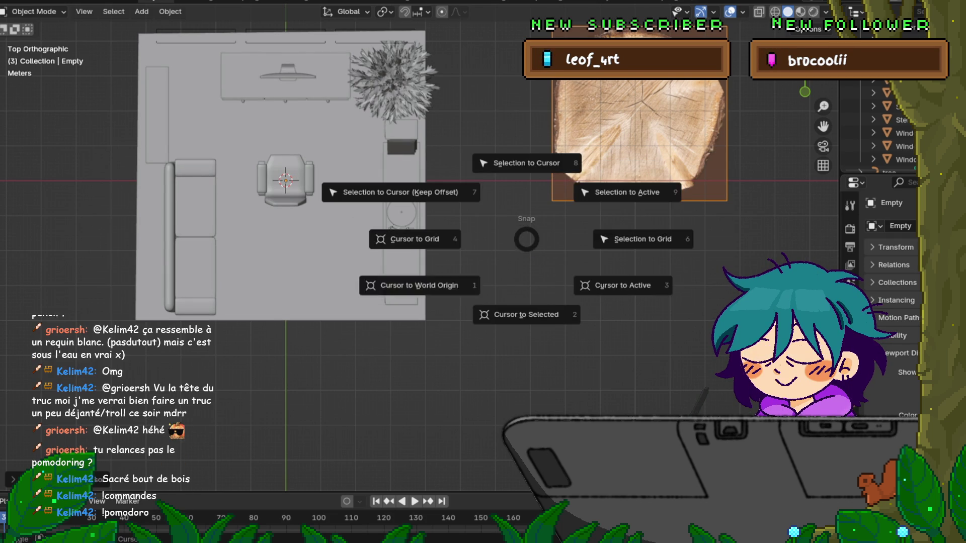
left_click(401, 192)
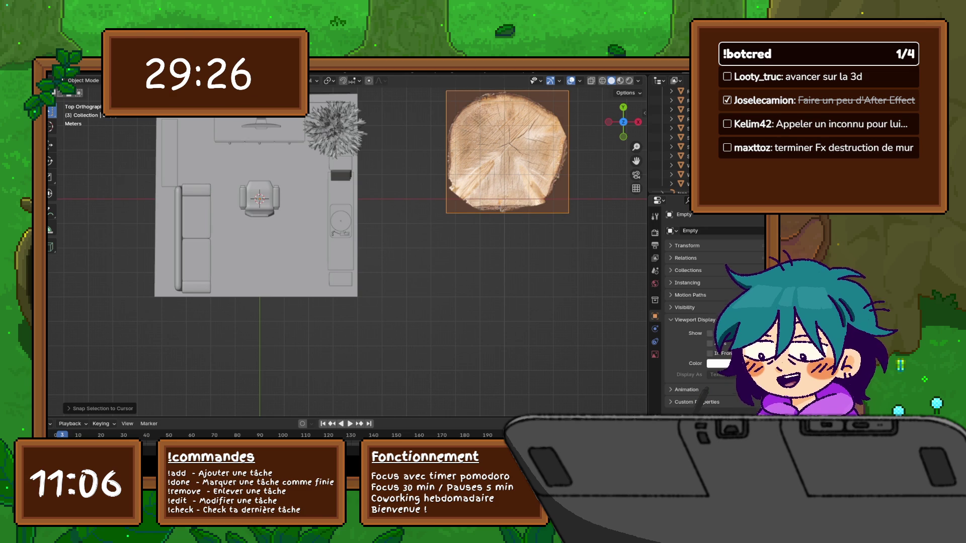
- Zoom out and select the wood-slice reference image beside the room
scroll(334, 402, "down", 2)
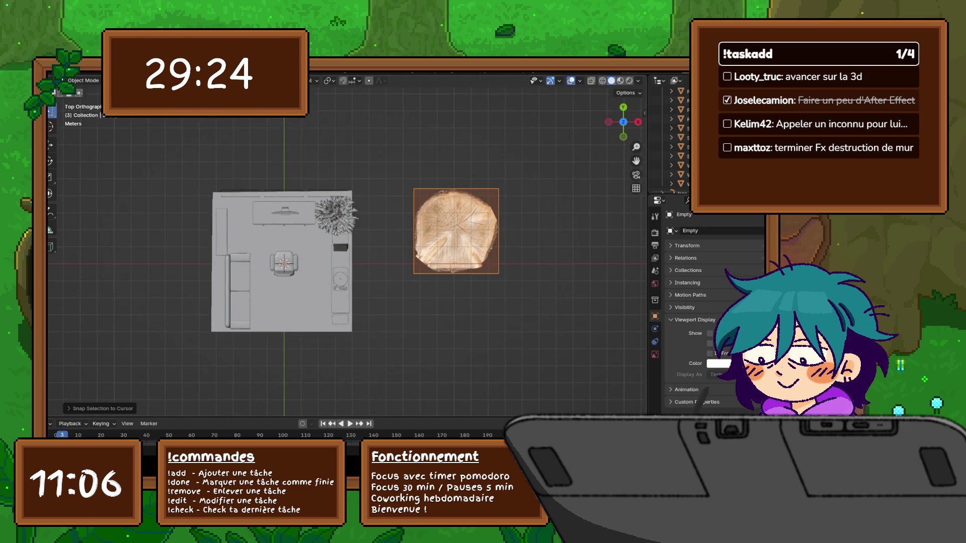
left_click(455, 235)
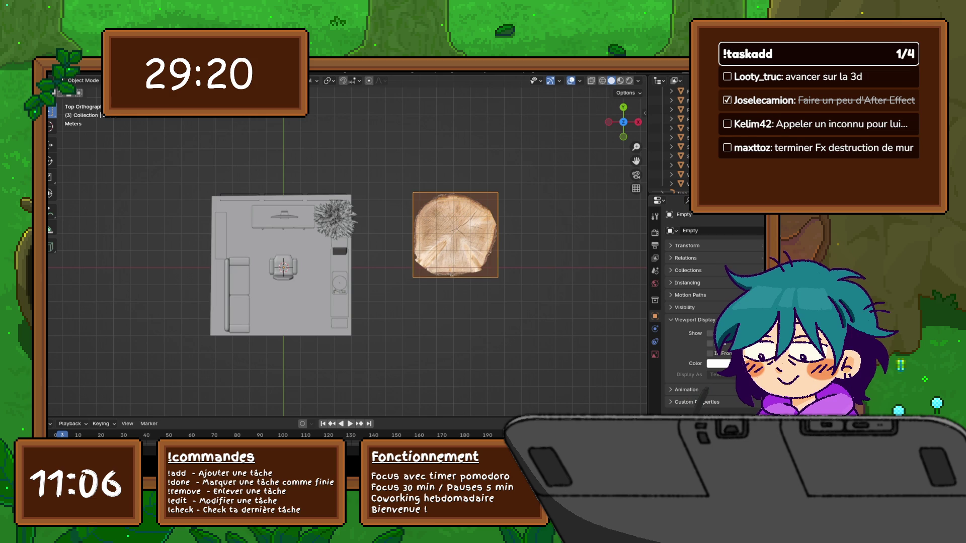
- Delete the wood-slice image, then undo to restore it and reselect it
key("x")
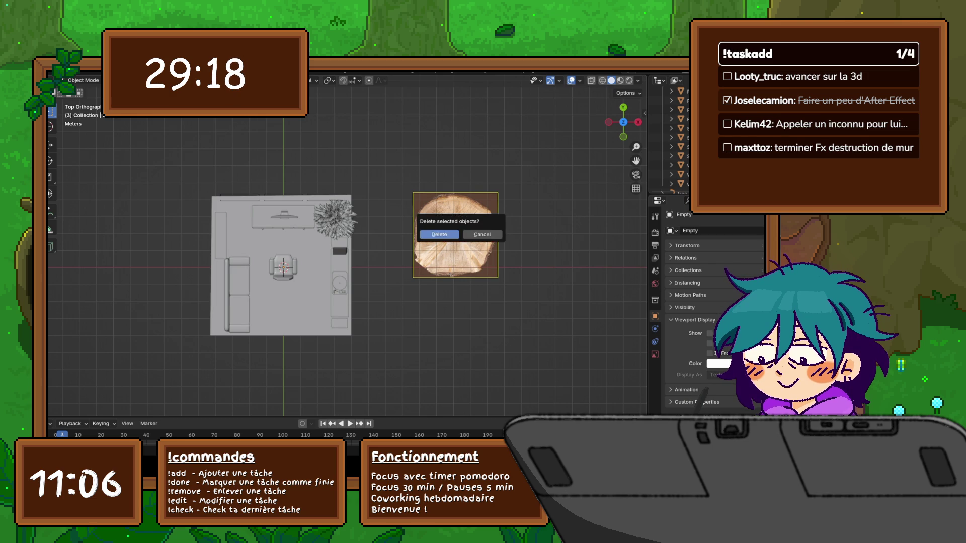
key("Return")
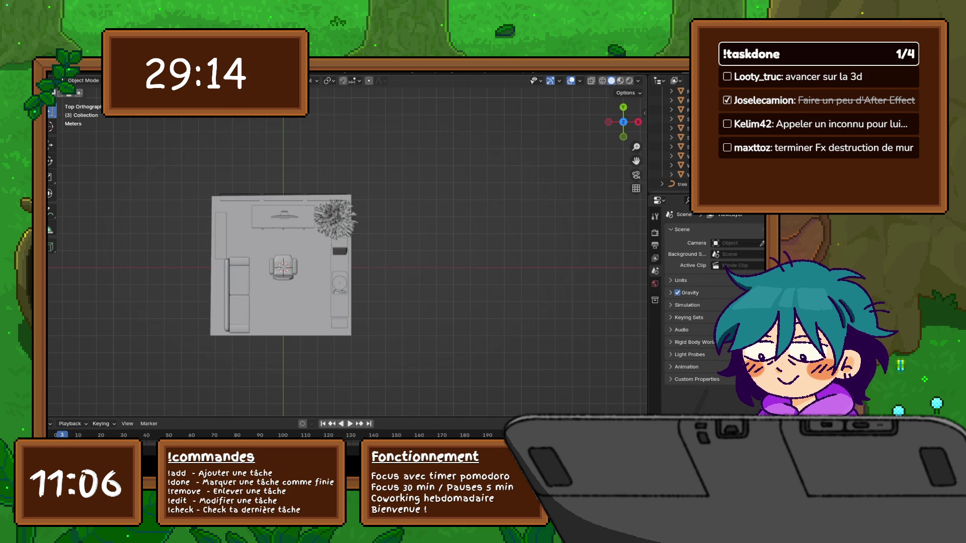
key("ctrl+z")
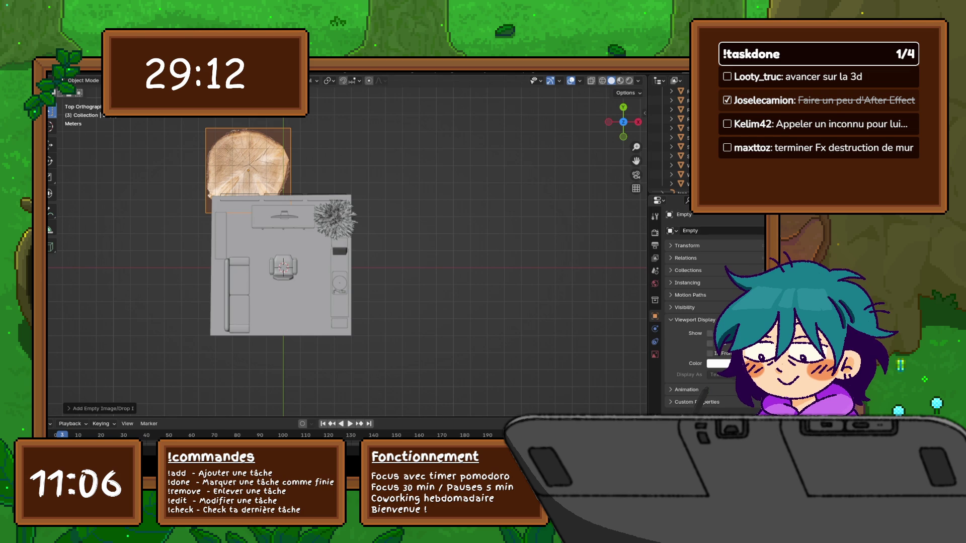
left_click(248, 170)
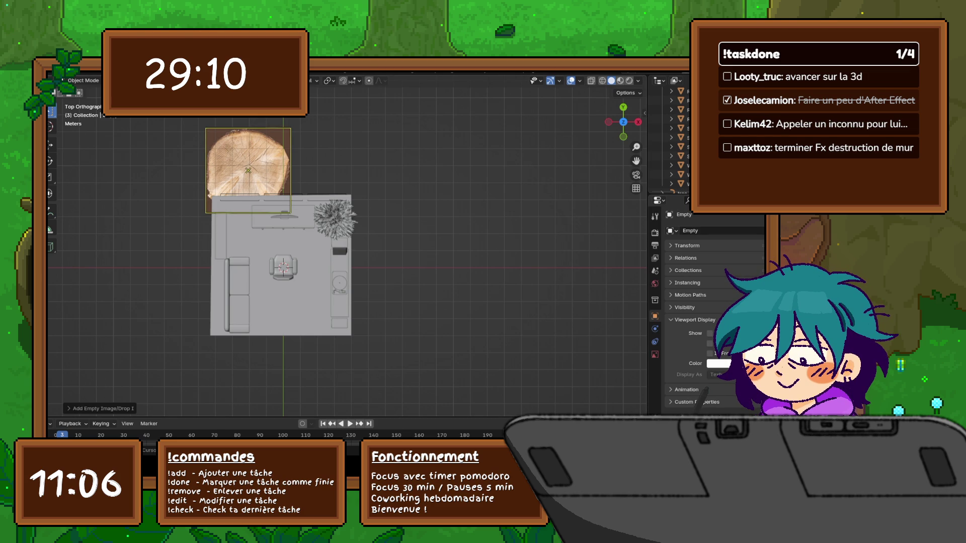
- Snap the wood image onto the 3D cursor and return to the top view
key("shift+s")
left_click(178, 207)
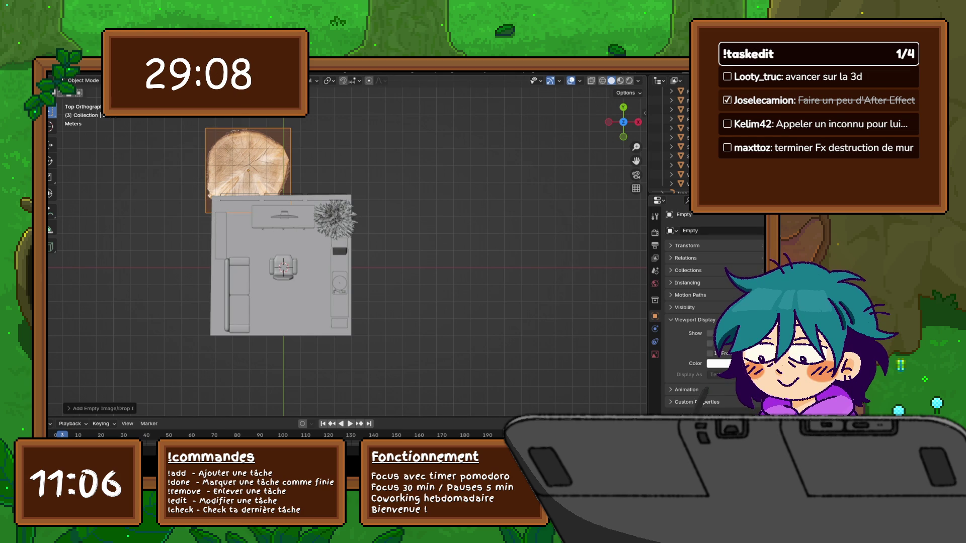
key("shift+s")
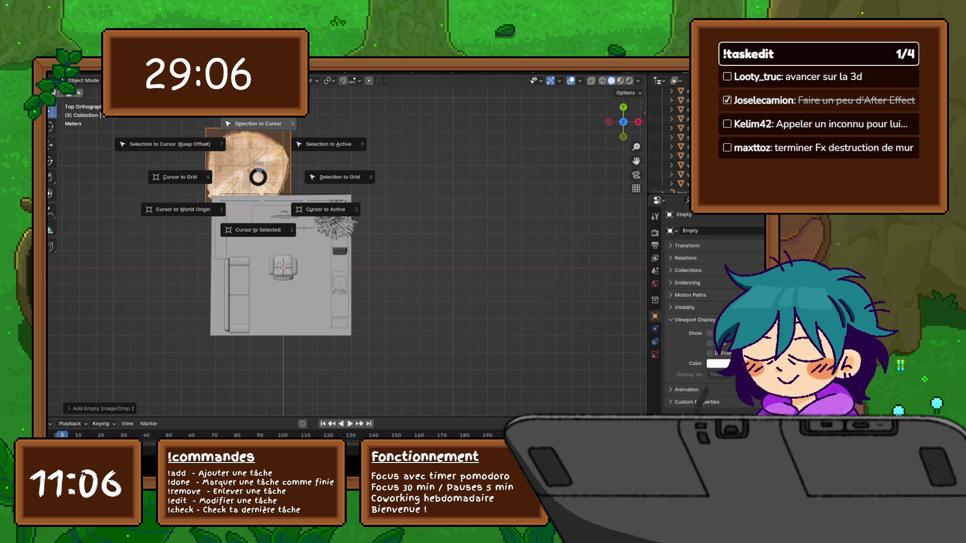
left_click(259, 125)
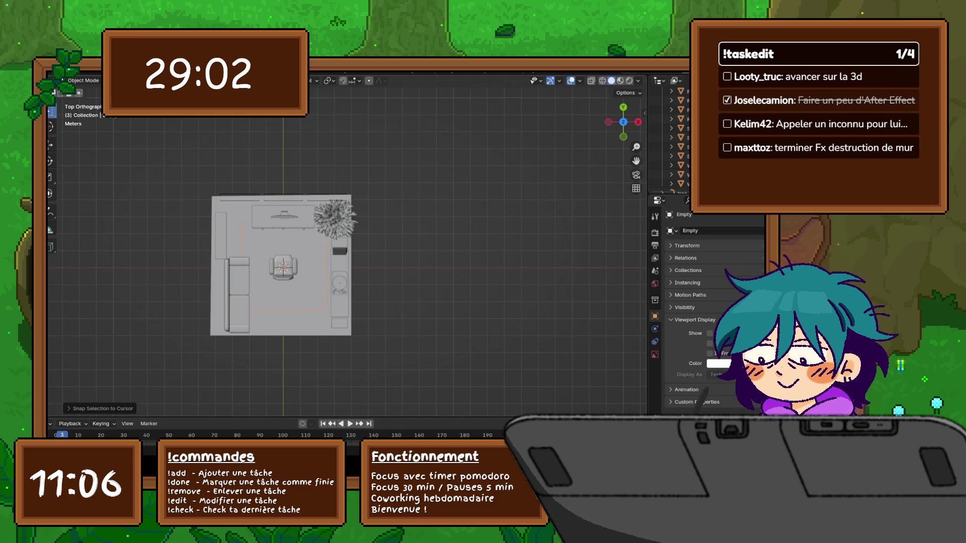
mouse_move(352, 252)
middle_mouse_down()
mouse_move(382, 251)
mouse_move(382, 191)
mouse_move(372, 261)
mouse_move(372, 221)
middle_mouse_up()
key("KP_7")
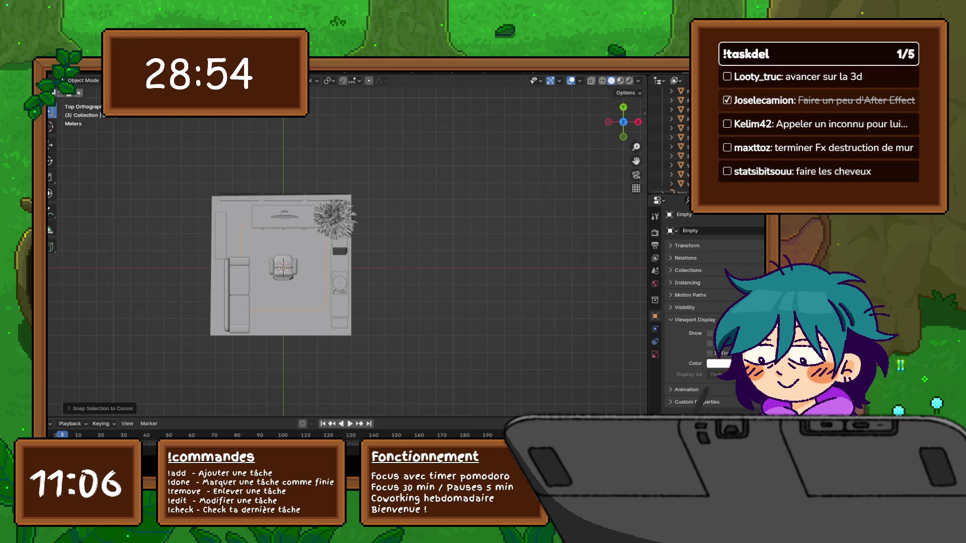
- Run Trace Image to Grease Pencil on the wood reference image
scroll(345, 247, "up", 1)
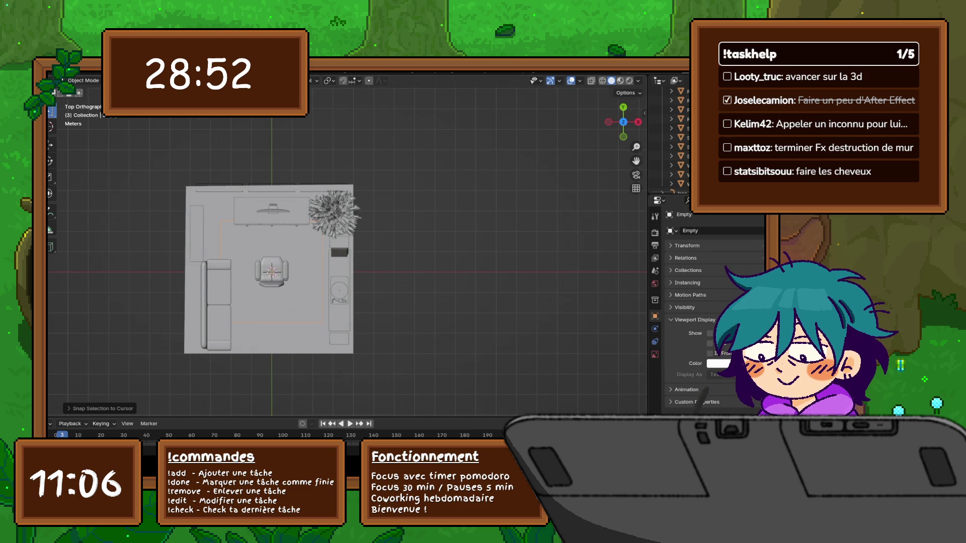
key("ctrl+z")
key("ctrl+shift+z")
right_click(445, 315)
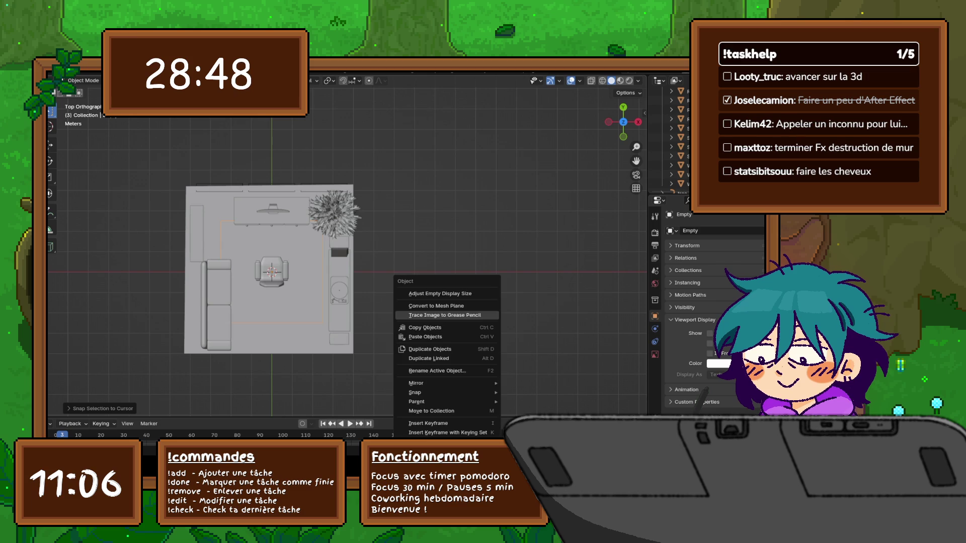
left_click(445, 315)
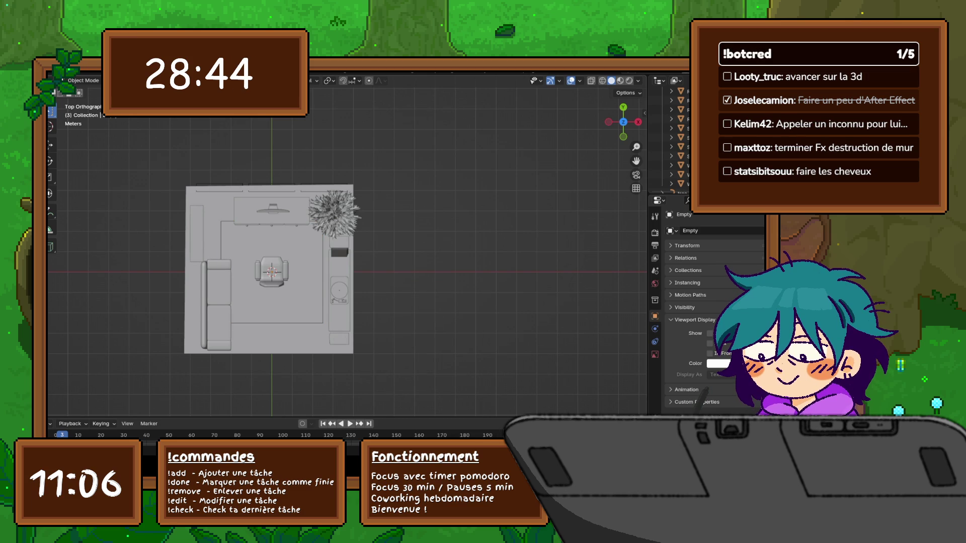
- Select the chair, then reselect the wood image in the Outliner and move it
left_click(271, 272)
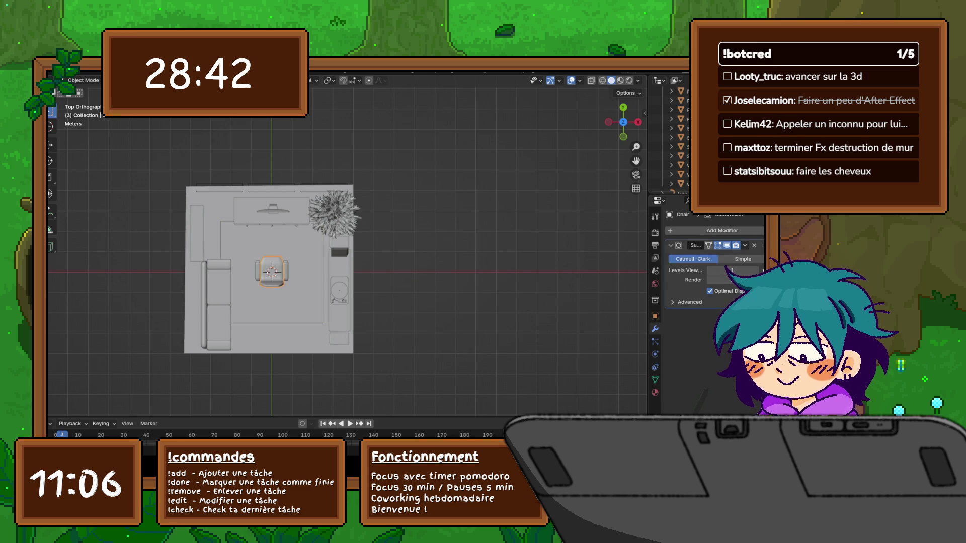
left_click(676, 119)
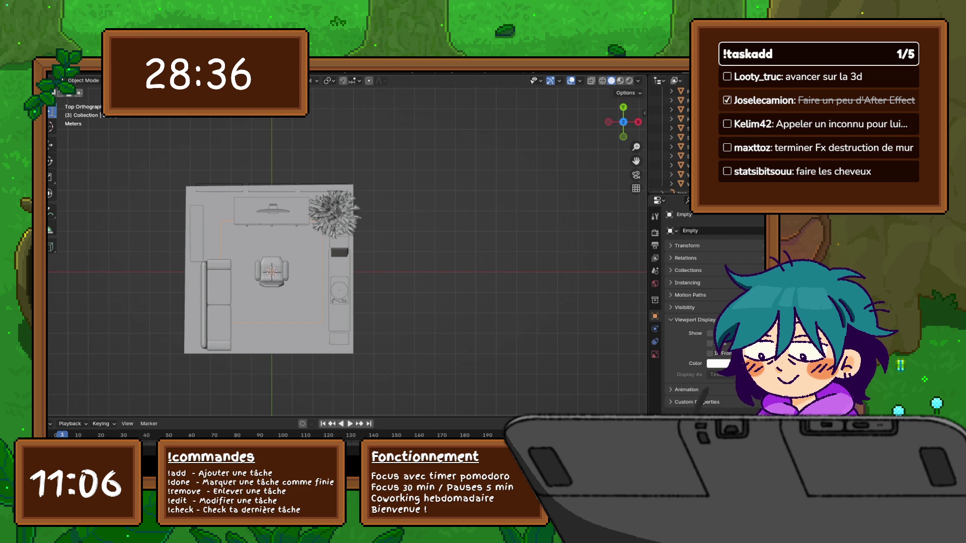
key("g")
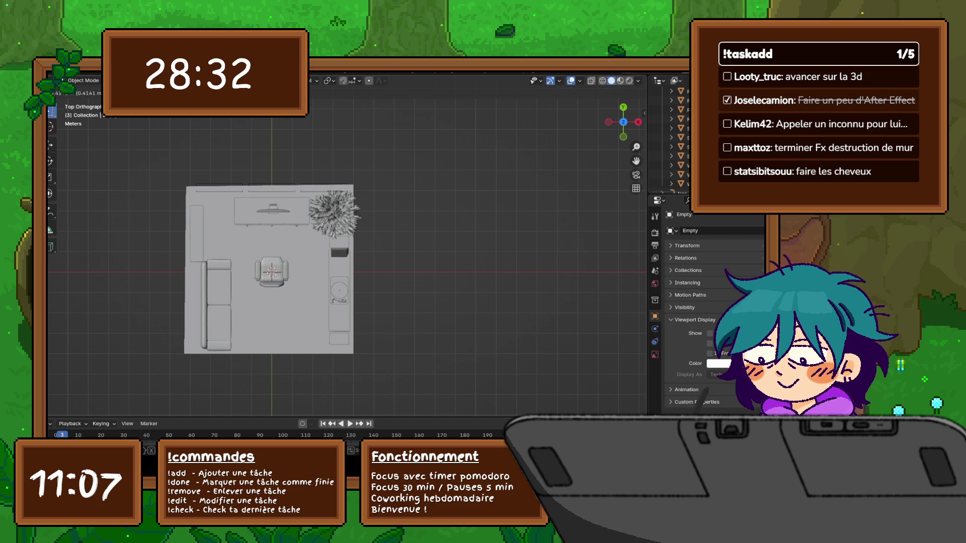
key("Return")
- From a front view, move the wood image along Z, then return to top view
mouse_move(347, 252)
middle_mouse_down()
mouse_move(368, 237)
mouse_move(360, 186)
middle_mouse_up()
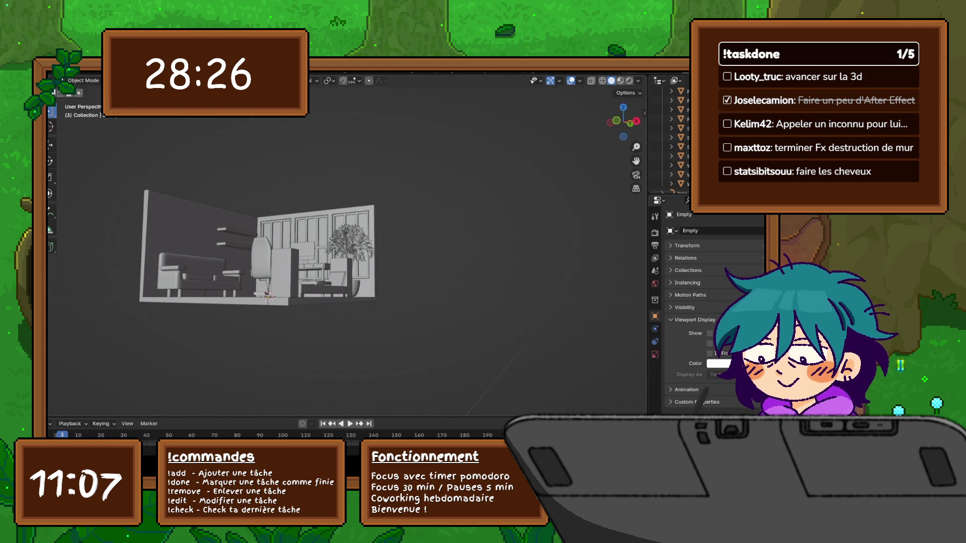
scroll(282, 246, "up", 4)
mouse_move(302, 241)
middle_mouse_down()
mouse_move(321, 221)
mouse_move(330, 247)
middle_mouse_up()
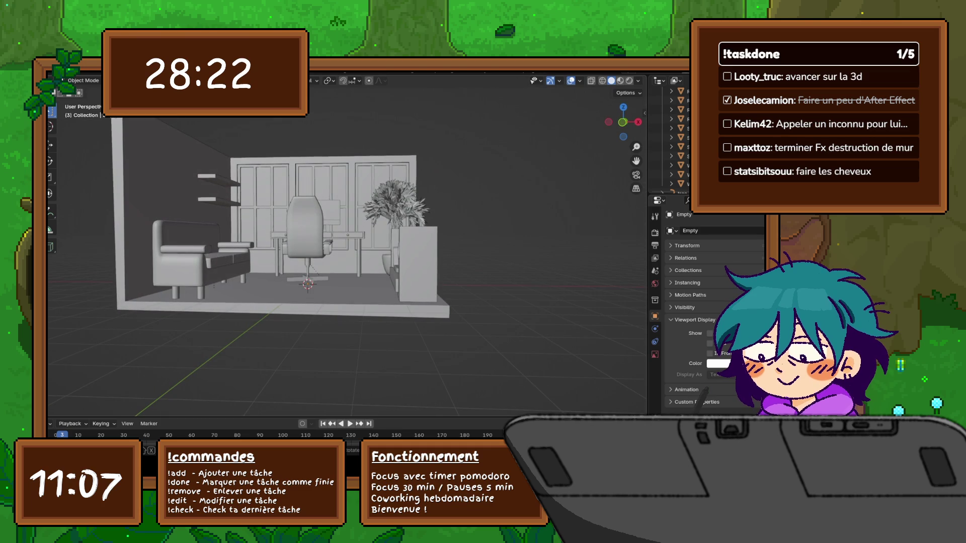
key("g")
key("y")
key("z")
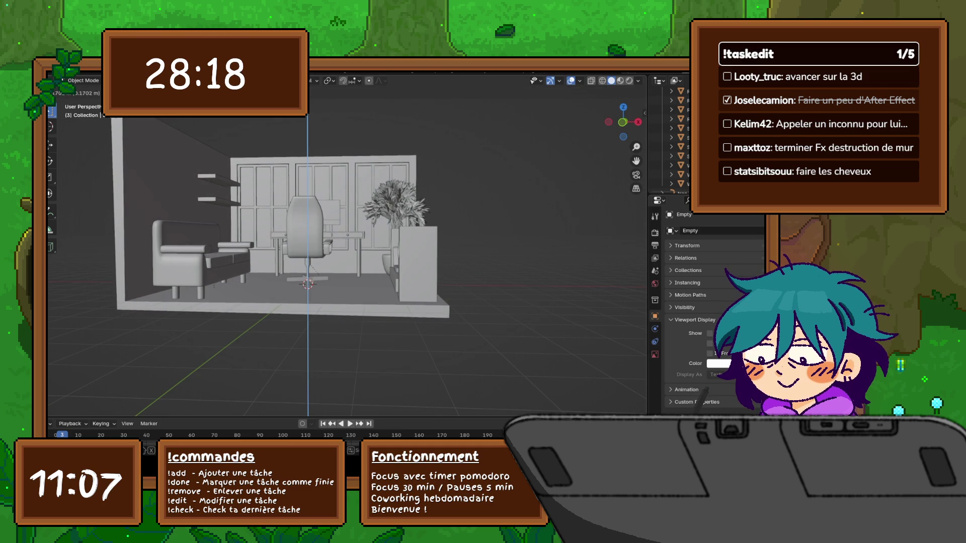
key("Return")
key("KP_7")
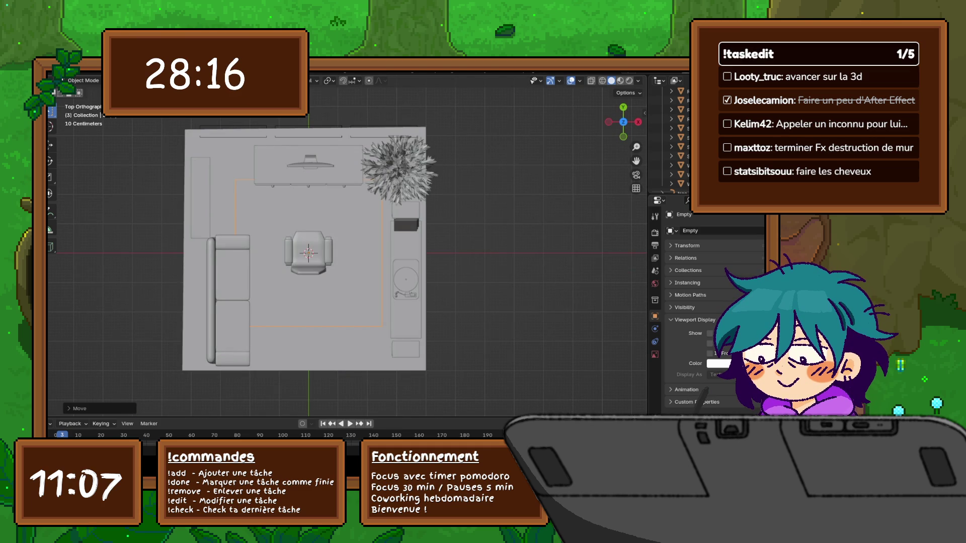
- Switch to wireframe and scale the stump image down around its centre
key("shift+z")
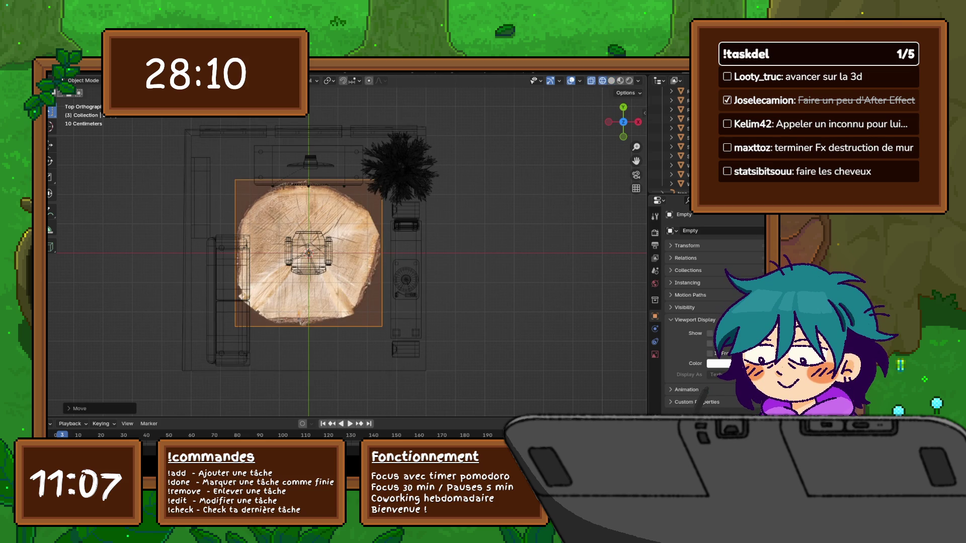
key("s")
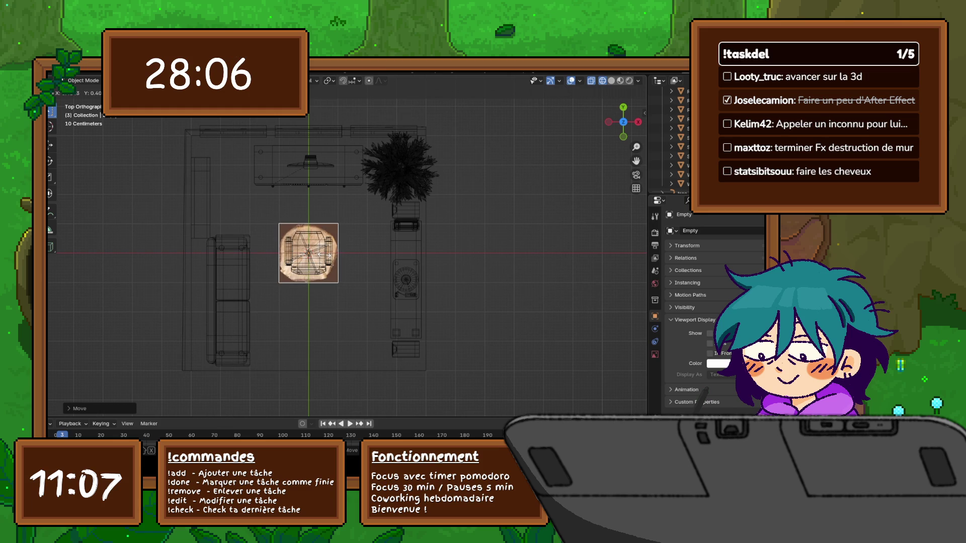
left_click(324, 256)
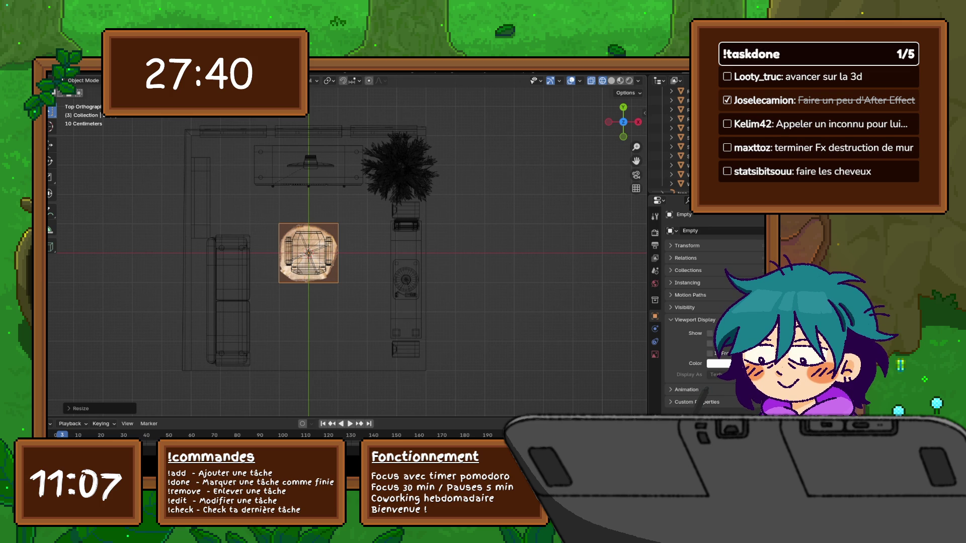
- Move the wood image into the floor space below the chair, then return to solid shading
scroll(280, 260, "up", 3)
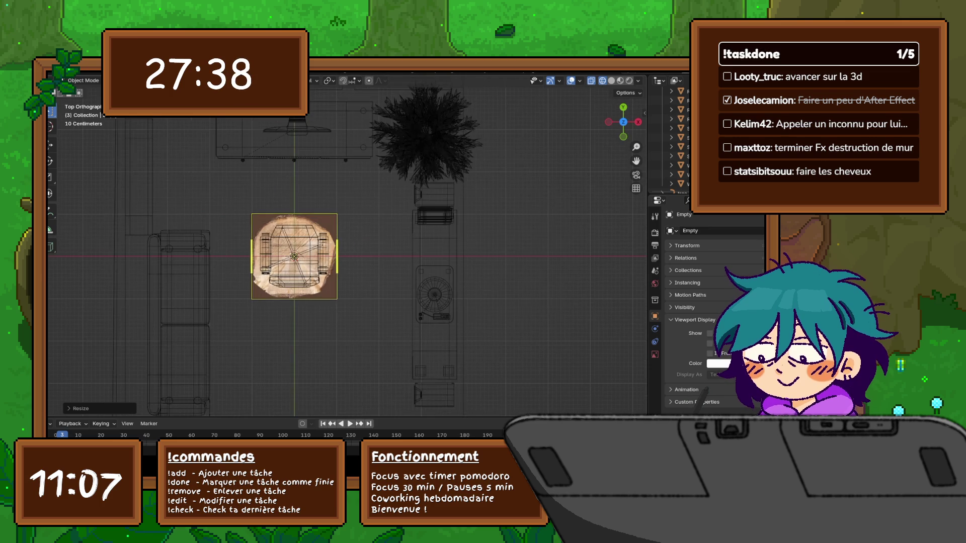
middle_click_drag(321, 251, 325, 262, "shift")
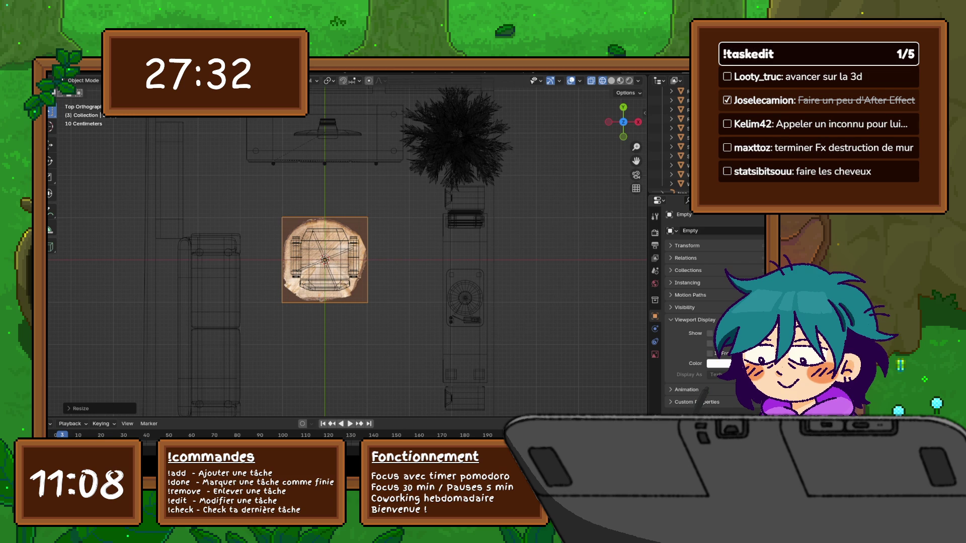
middle_click_drag(322, 252, 304, 220, "shift")
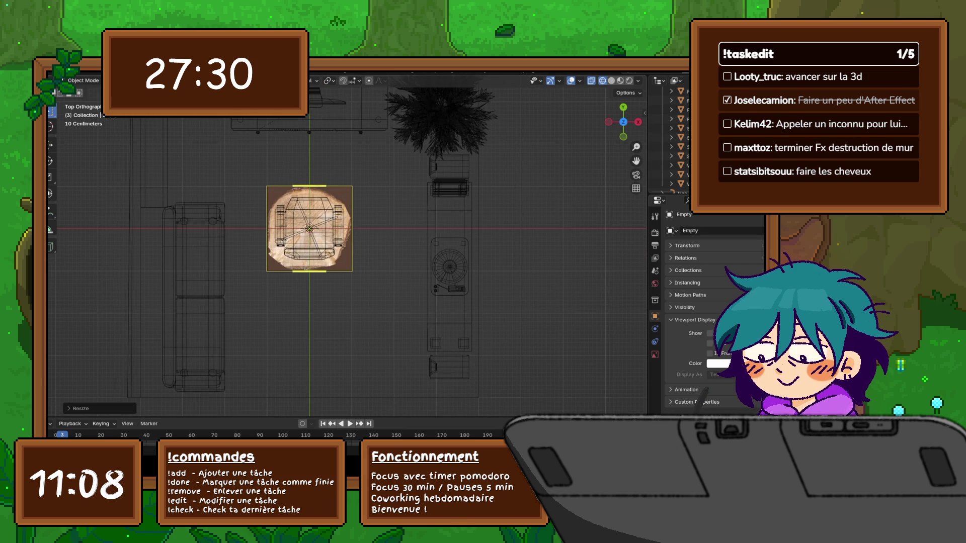
key("g")
mouse_move(310, 322)
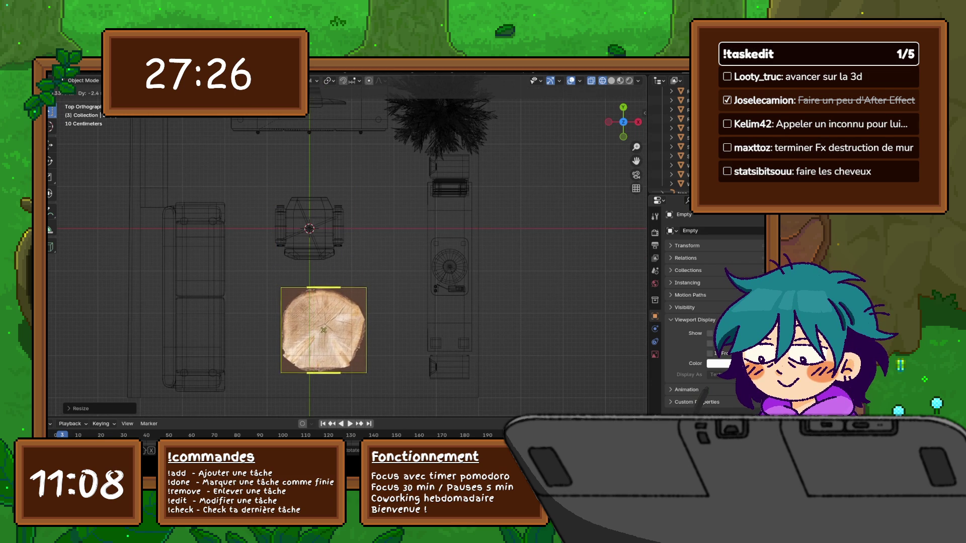
left_click(324, 330)
middle_click_drag(322, 252, 302, 200, "shift")
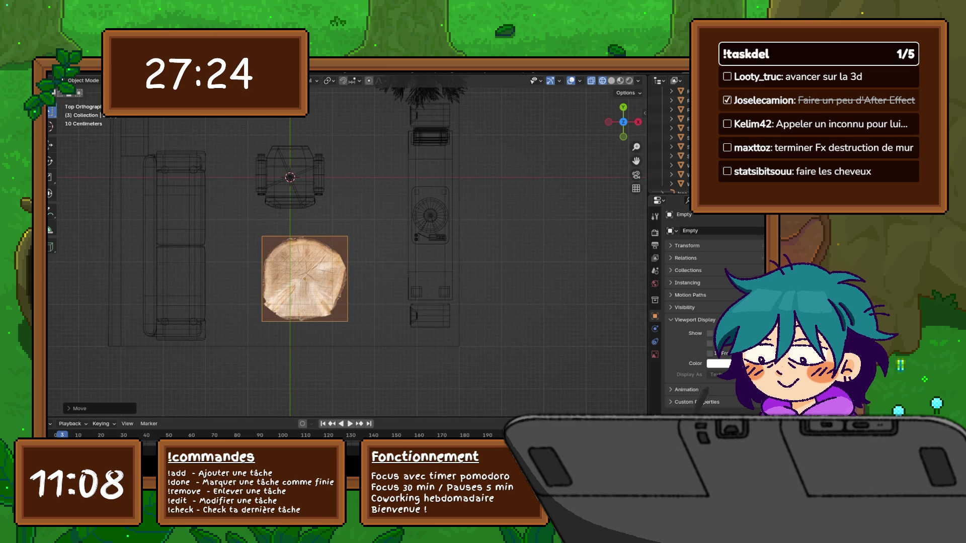
key("shift+z")
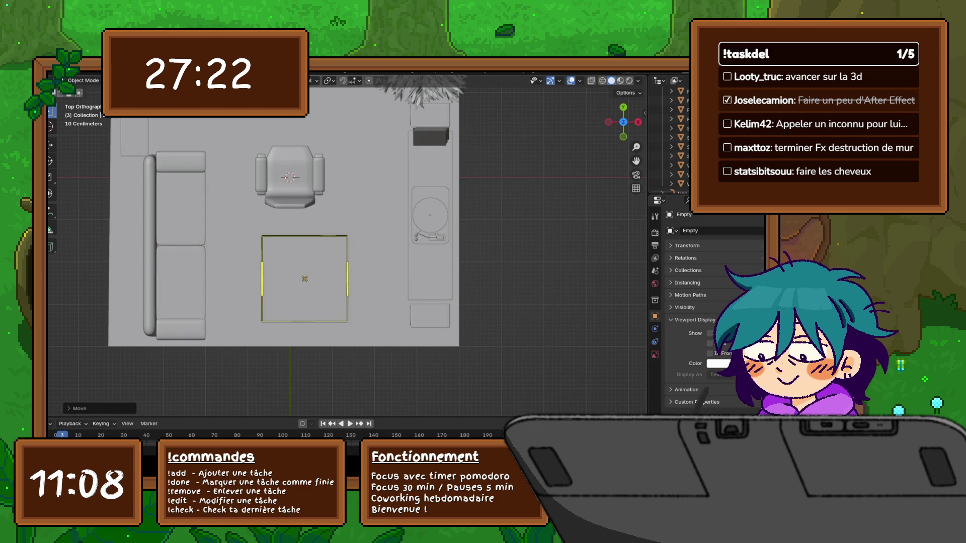
- Zoom in, switch to wireframe and make the wood-slice image the active object
scroll(340, 245, "up", 1)
scroll(340, 245, "up", 2)
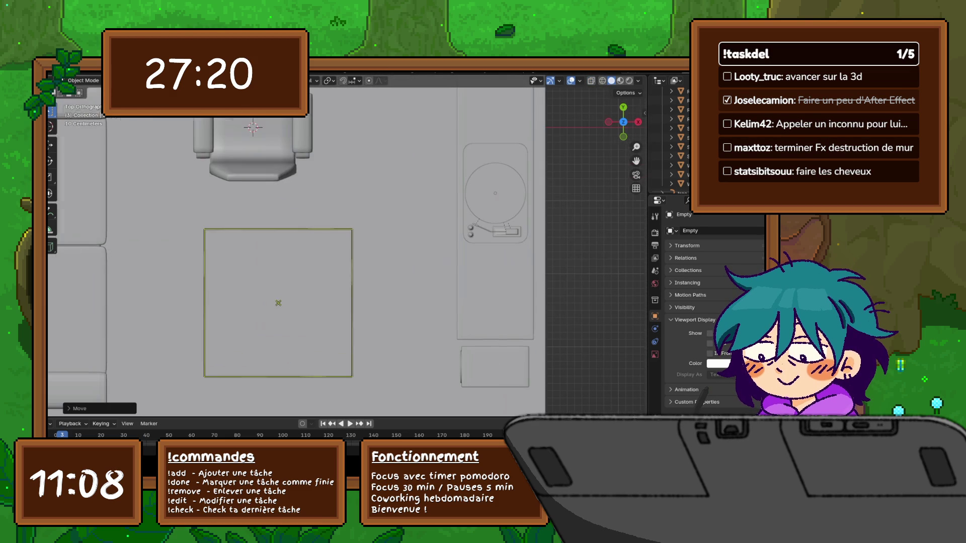
left_click(684, 119)
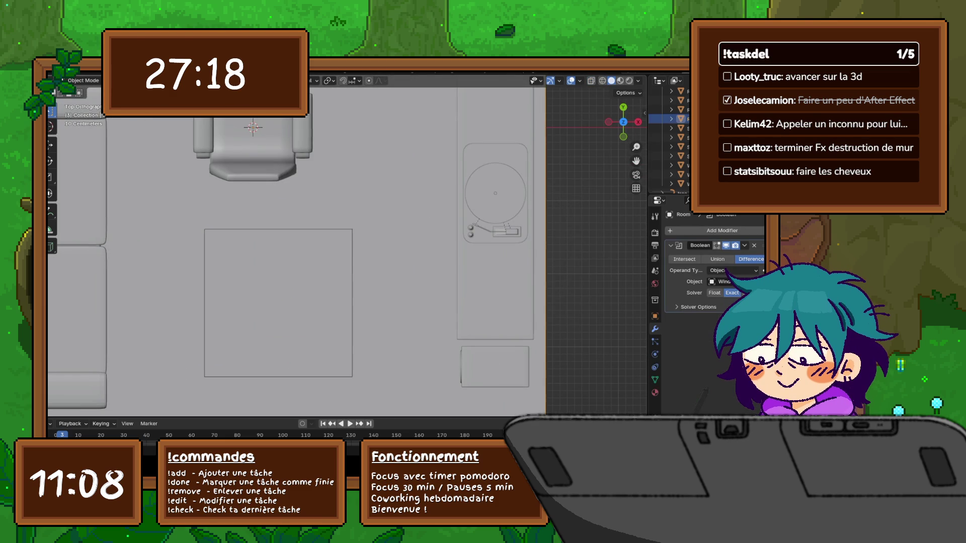
key("shift+z")
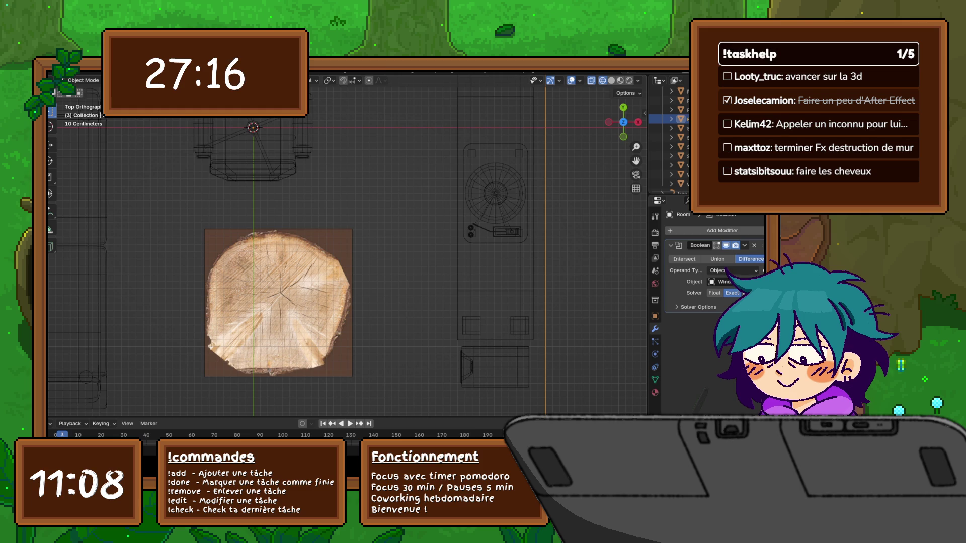
left_click(278, 303)
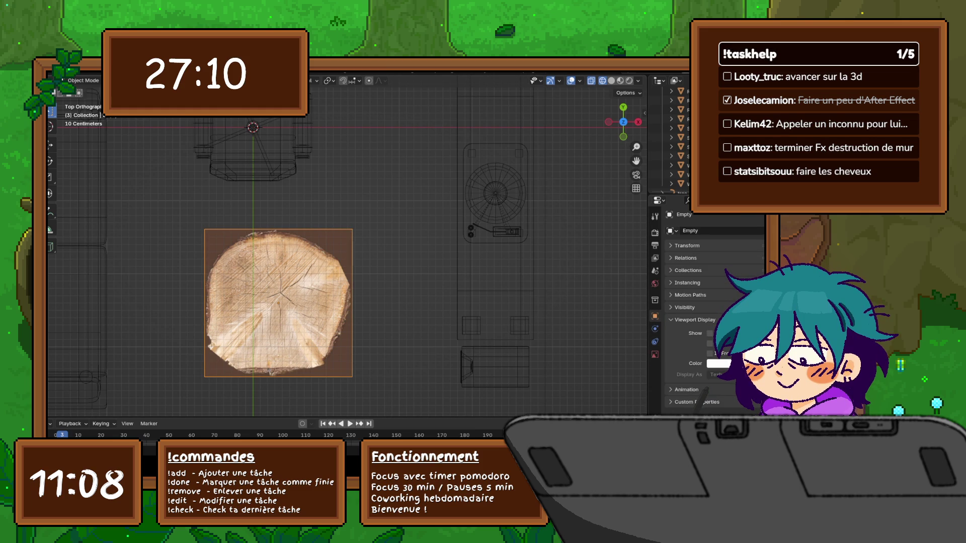
left_click(278, 304)
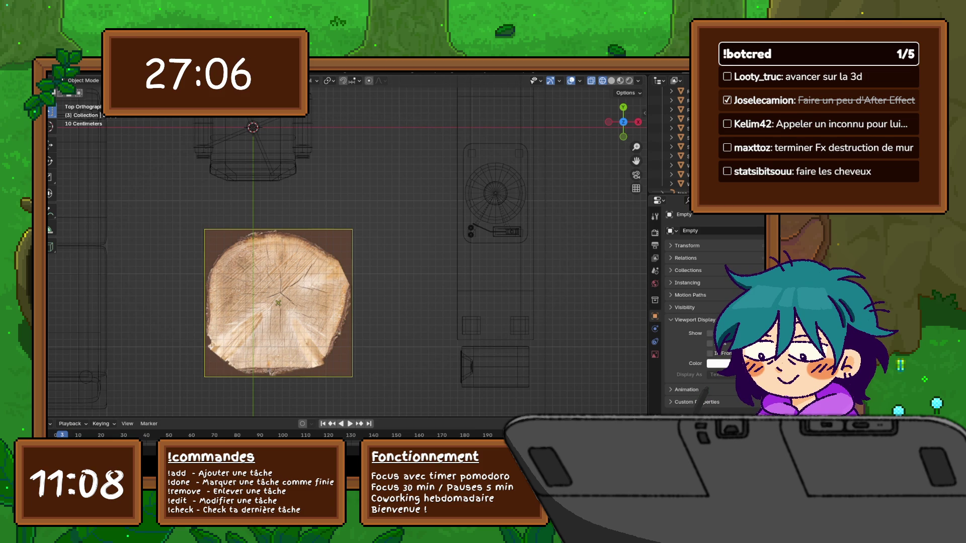
- Snap the 3D cursor to the wood image's centre with Cursor to Selected
key("shift+s")
left_click(278, 358)
left_click(278, 303)
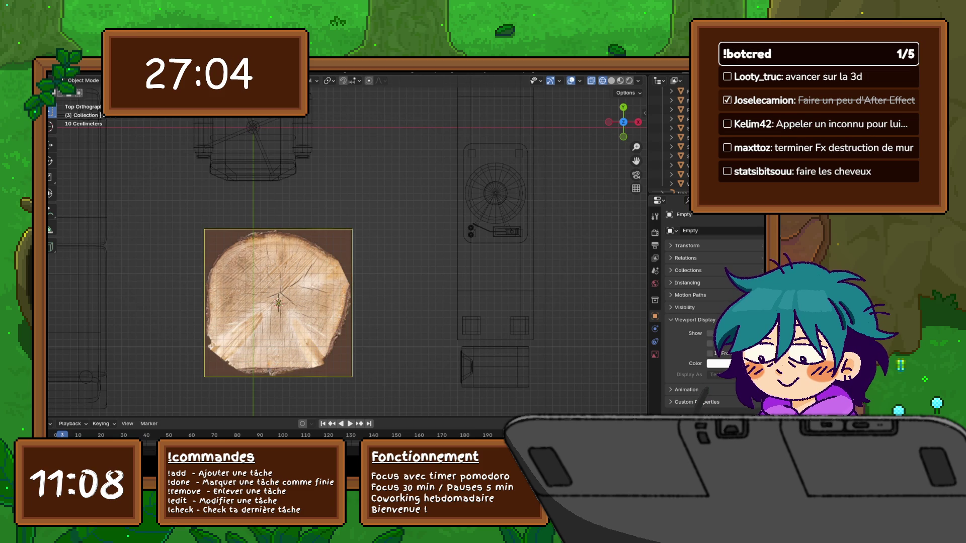
key("shift+a")
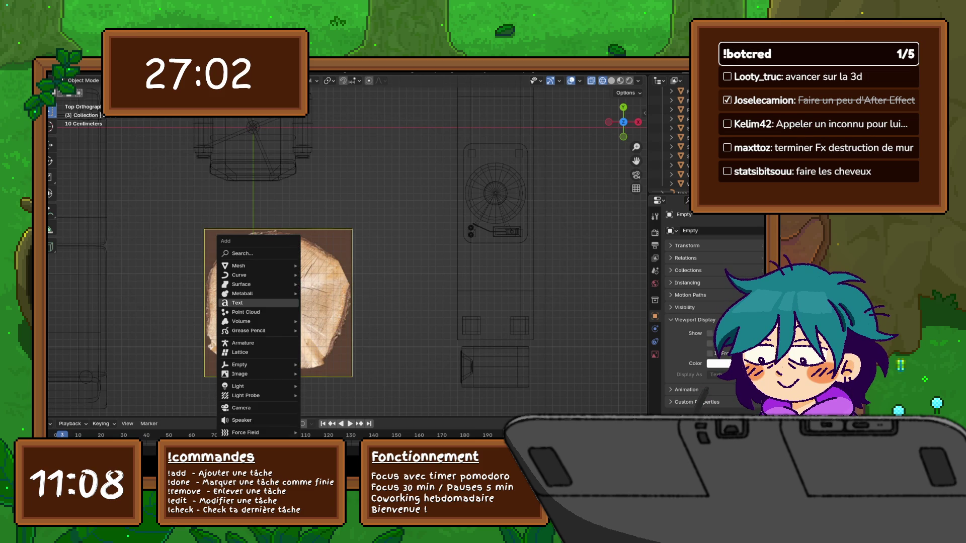
- Add a Single Vert mesh and move its vertex onto the wood slice's rim
mouse_move(251, 266)
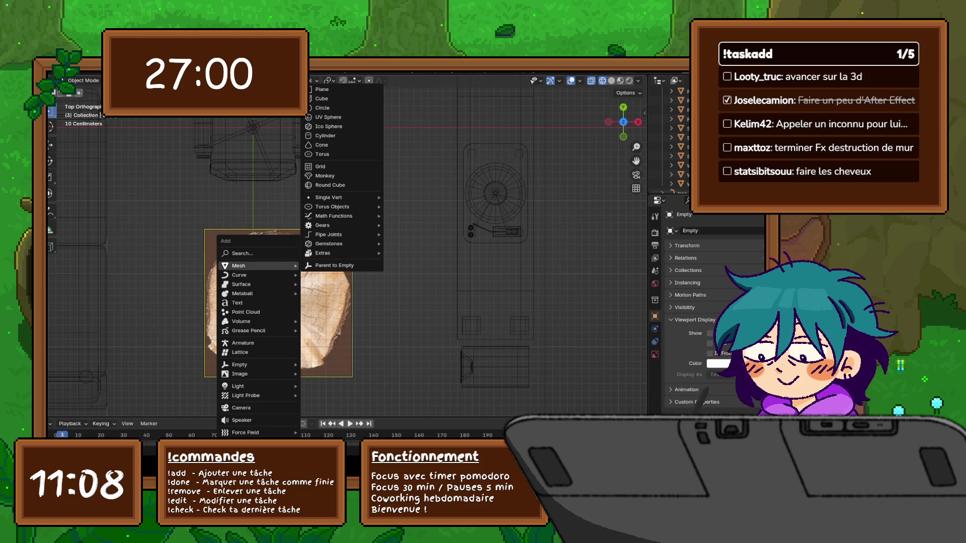
mouse_move(342, 197)
left_click(423, 198)
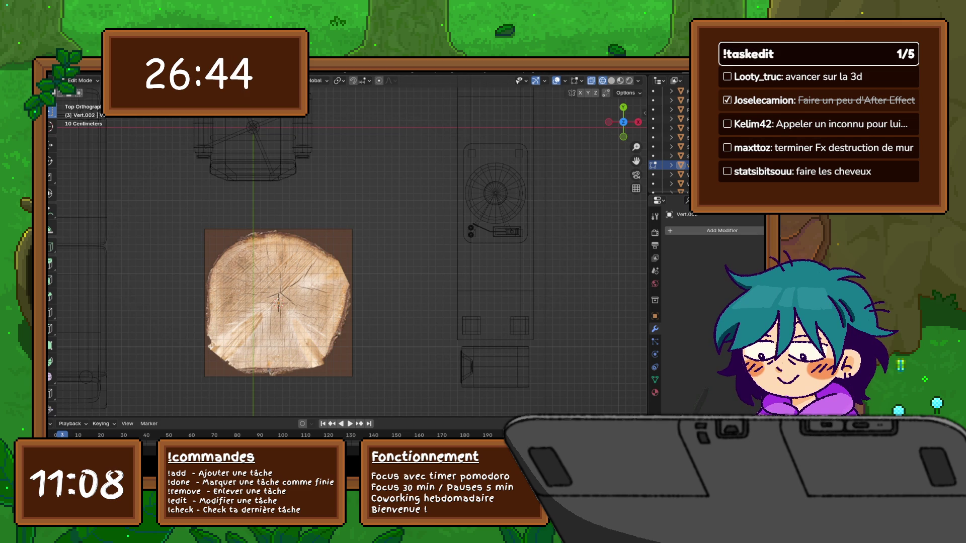
scroll(263, 307, "up", 7)
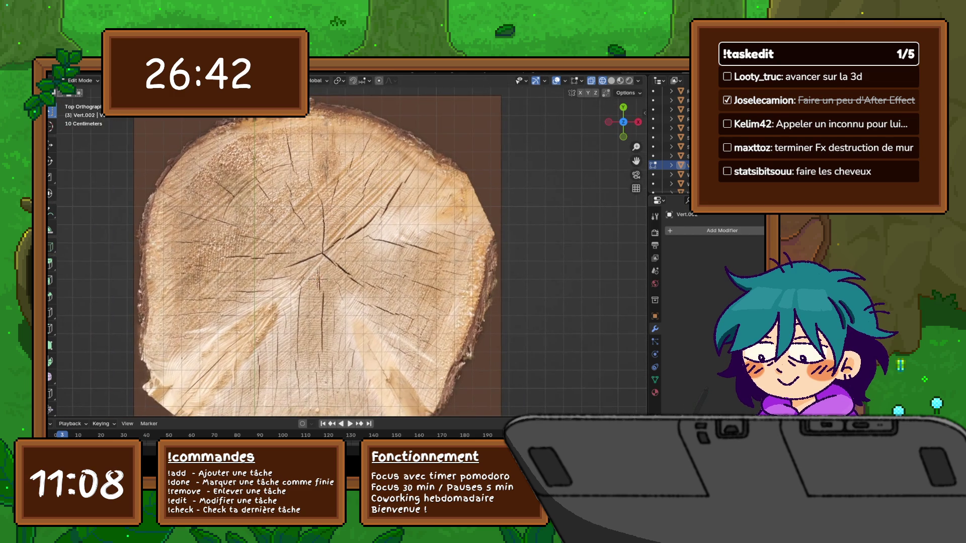
scroll(294, 172, "down", 2)
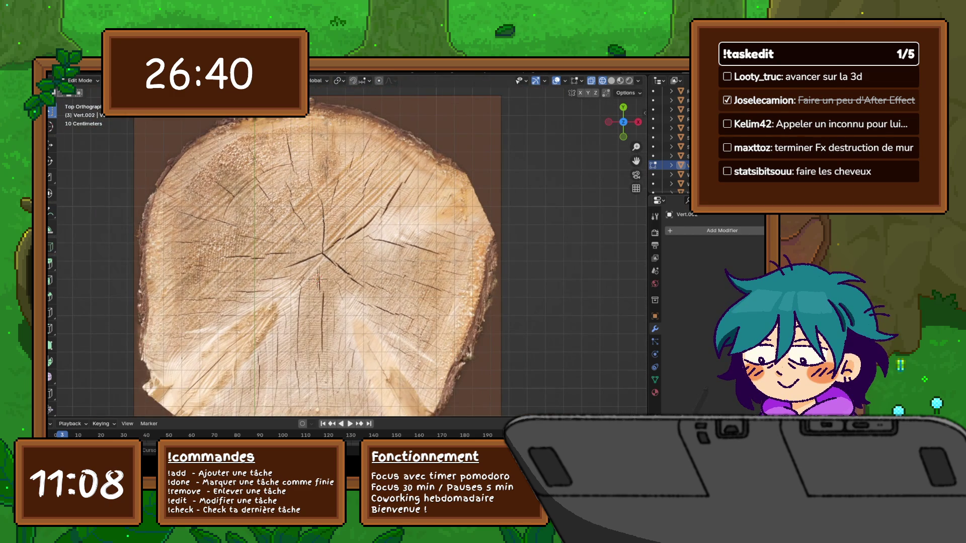
scroll(304, 261, "down", 2)
key("g")
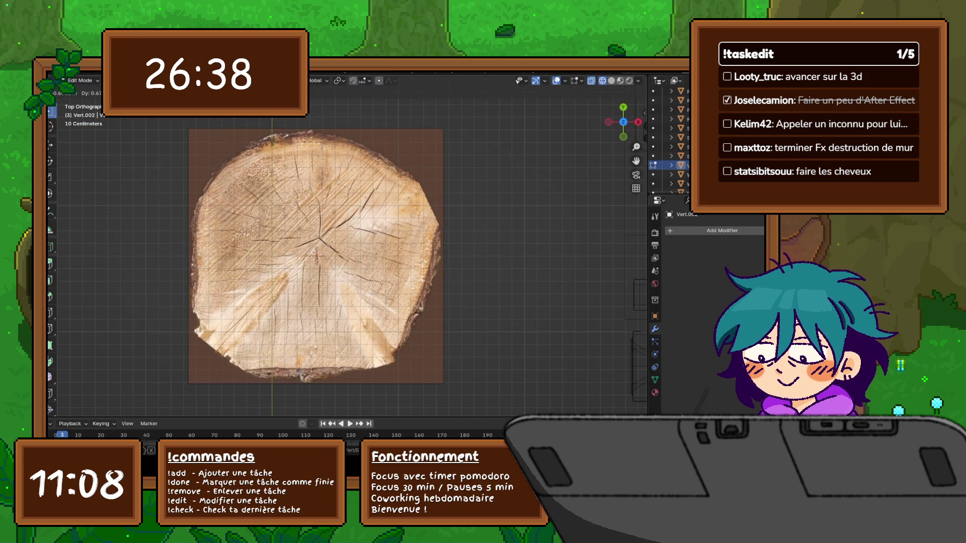
key("Return")
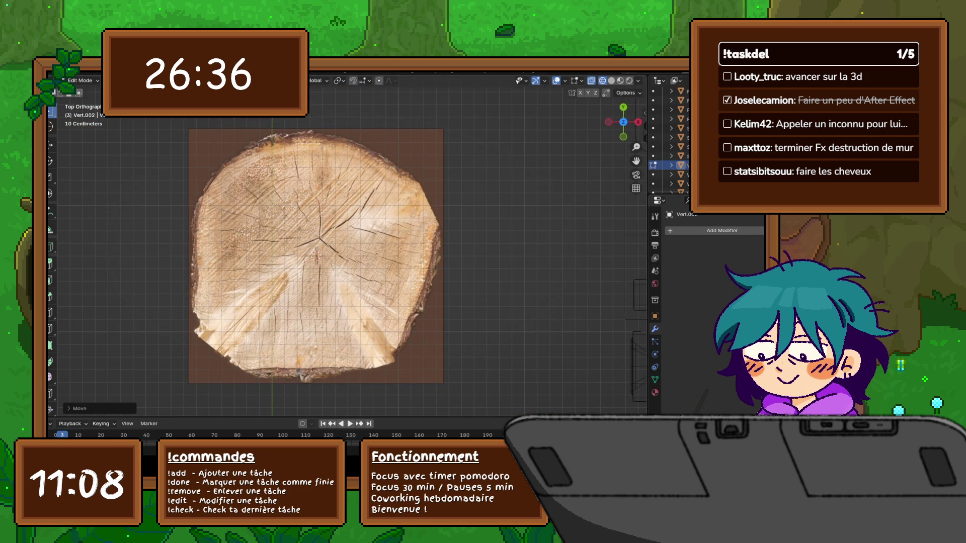
key("g")
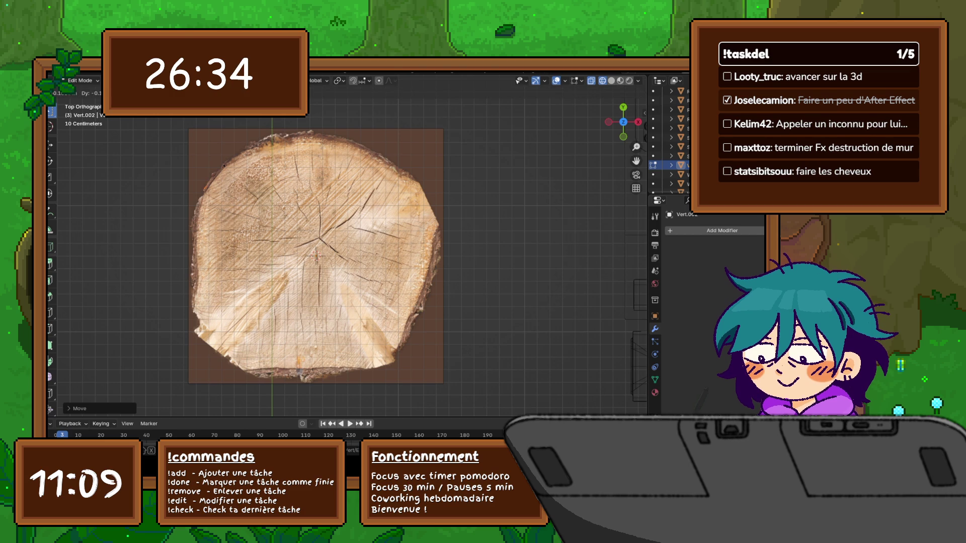
- Extrude vertex after vertex around the slice's outline, tracing the right and upper rim
key("e")
key("Return")
key("e")
key("Return")
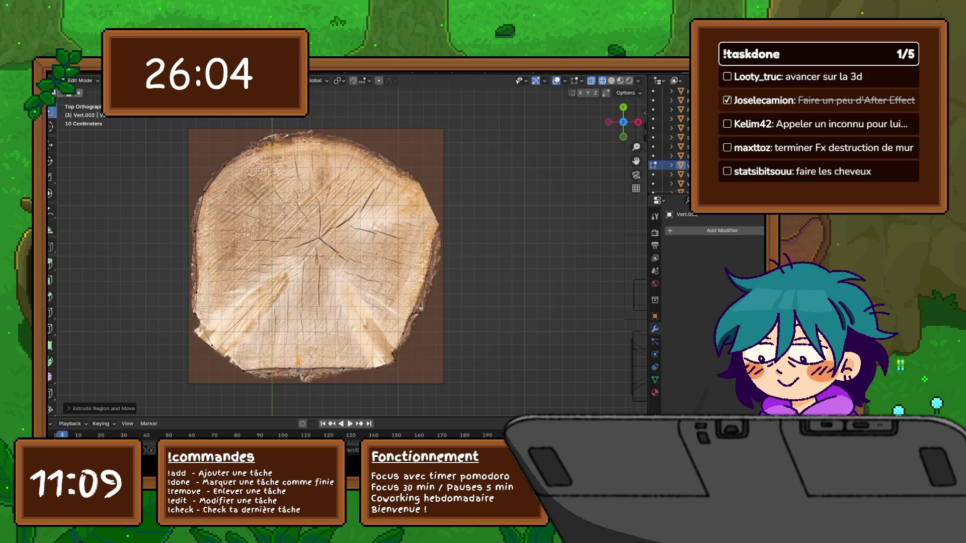
key("e")
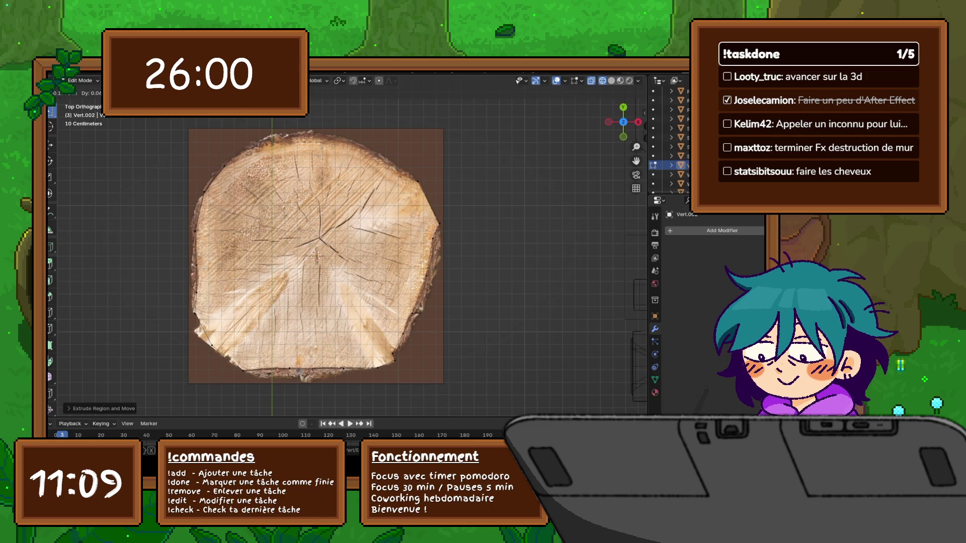
key("Return")
key("e")
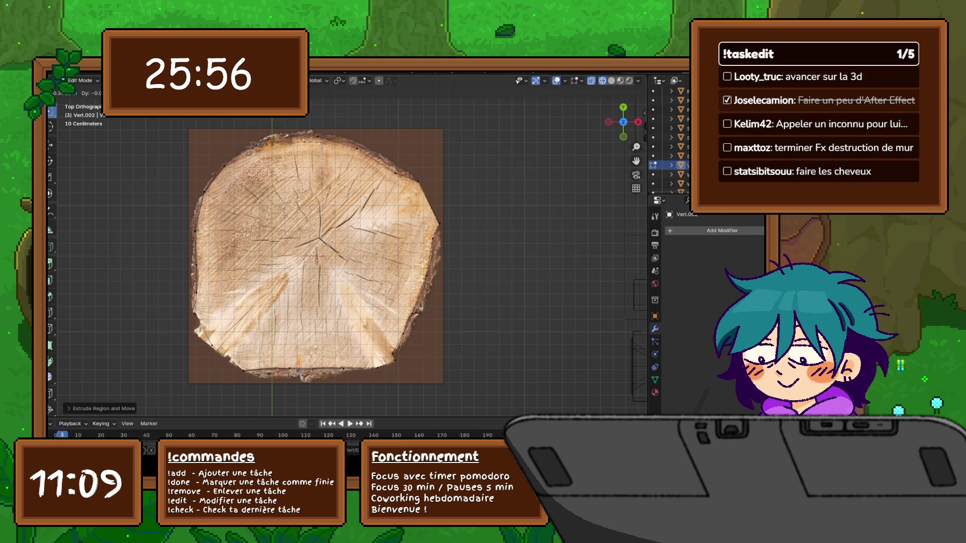
key("Return")
key("e")
key("Return")
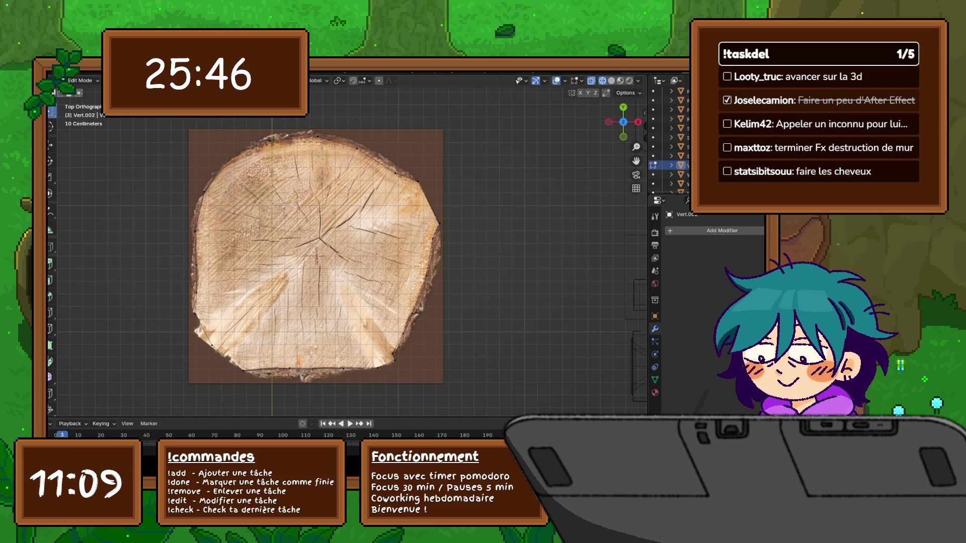
- Select the whole traced outline and extrude it upward into a thick slab
key("a")
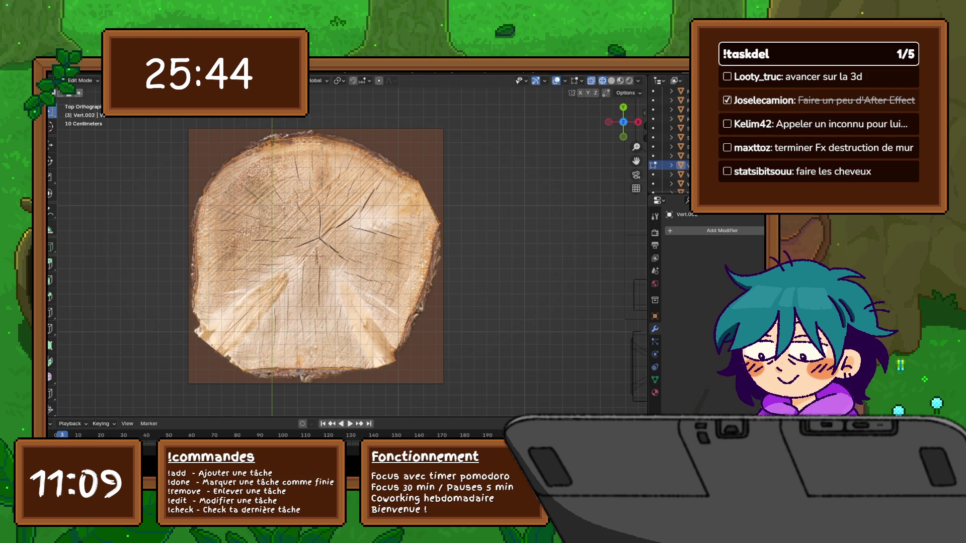
middle_click_drag(315, 256, 316, 166)
scroll(316, 166, "down", 3)
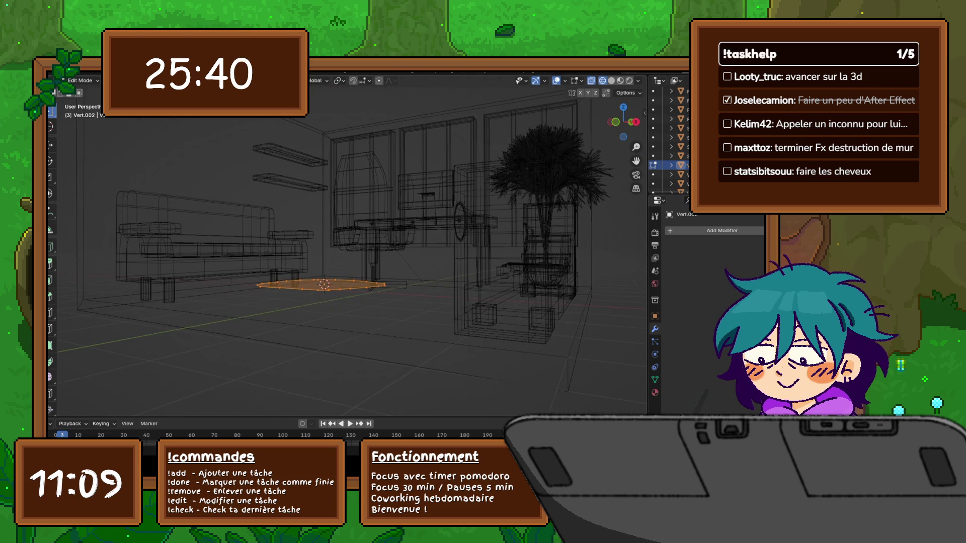
key("e")
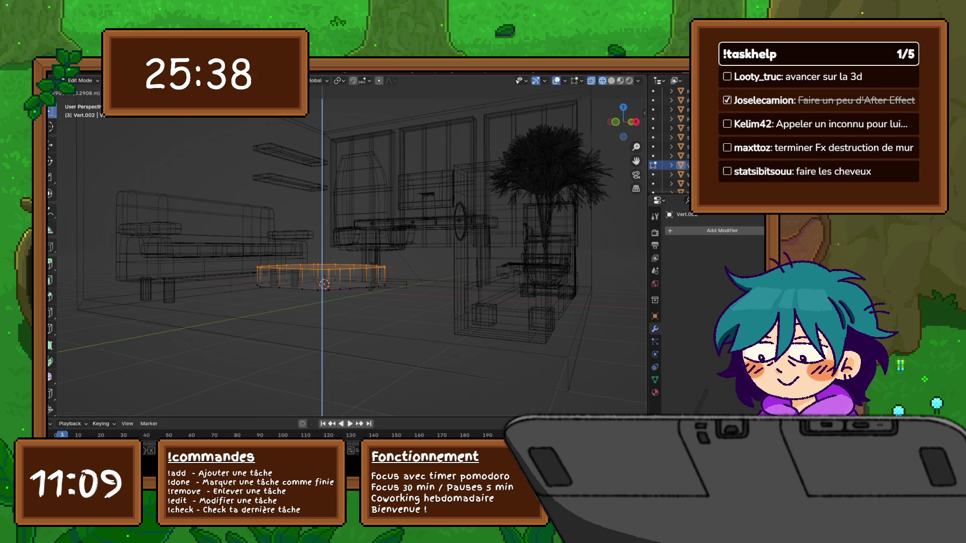
key("Return")
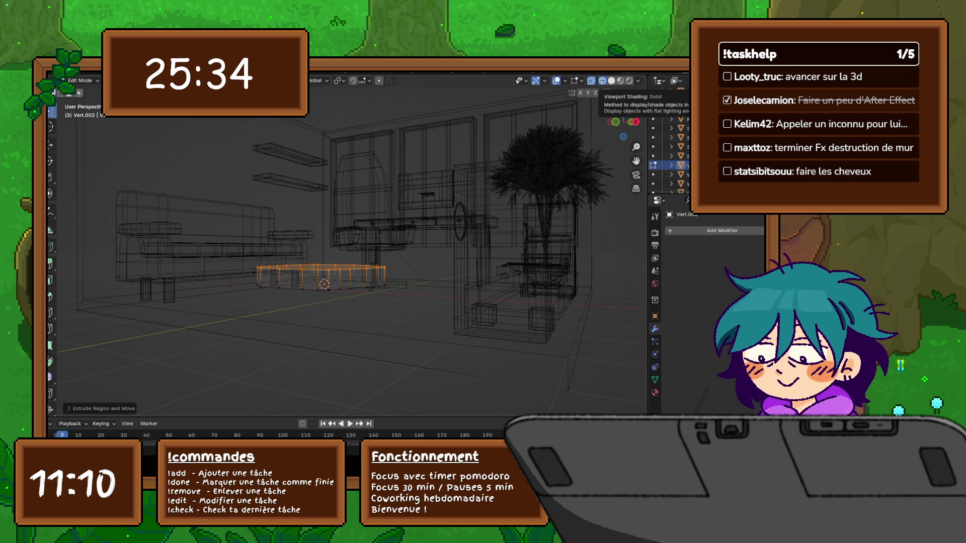
- In front view, move the entire slab vertically along Z to its new height
key("a")
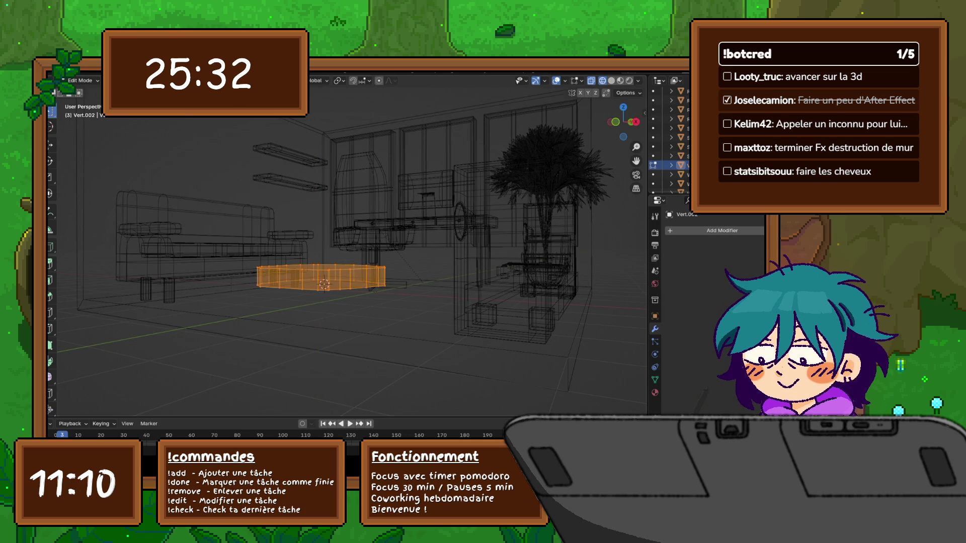
key("KP_1")
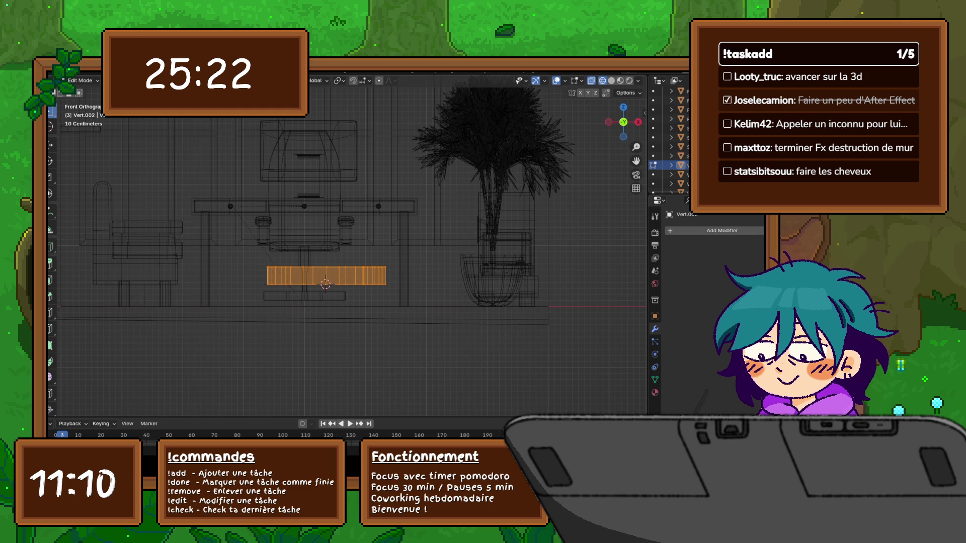
key("g")
key("z")
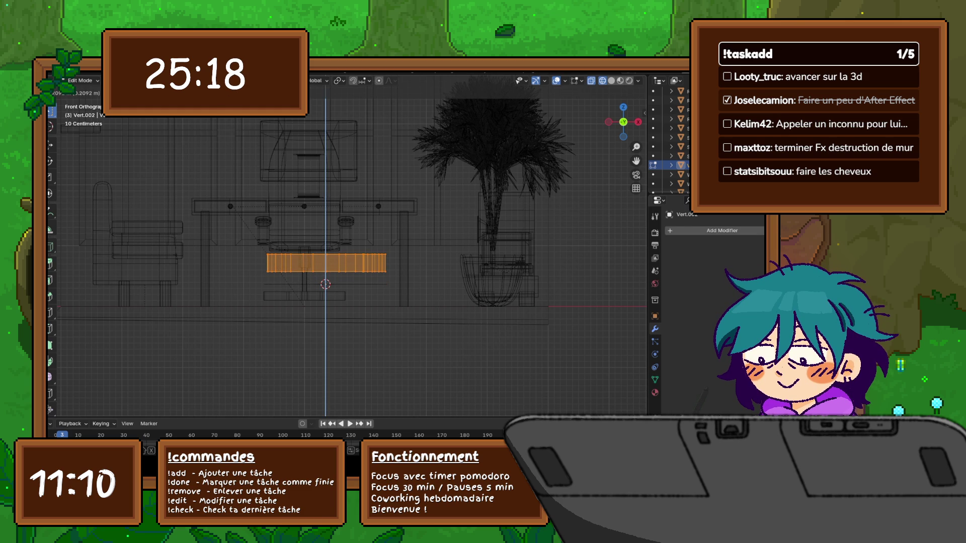
key("Return")
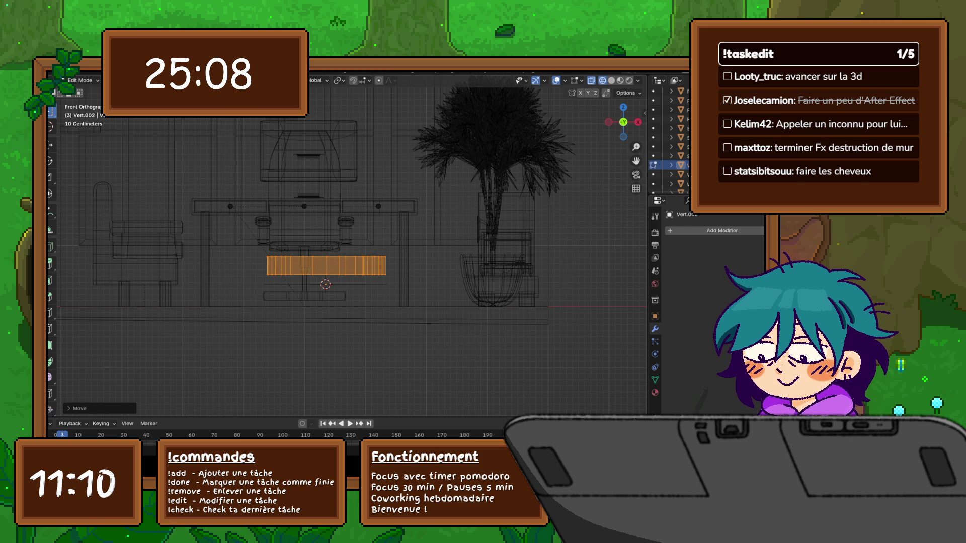
- Shift the slab slightly left along the X axis
key("g")
key("x")
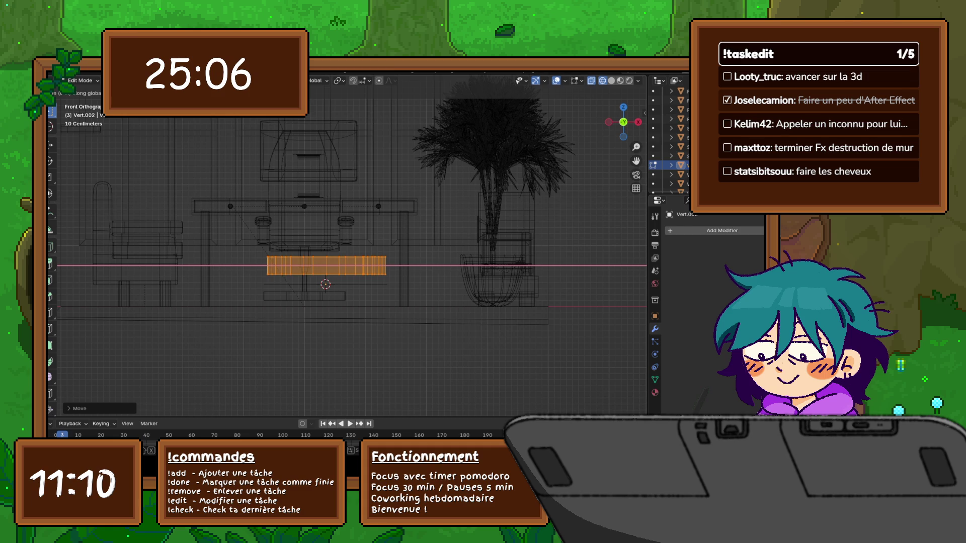
key("Return")
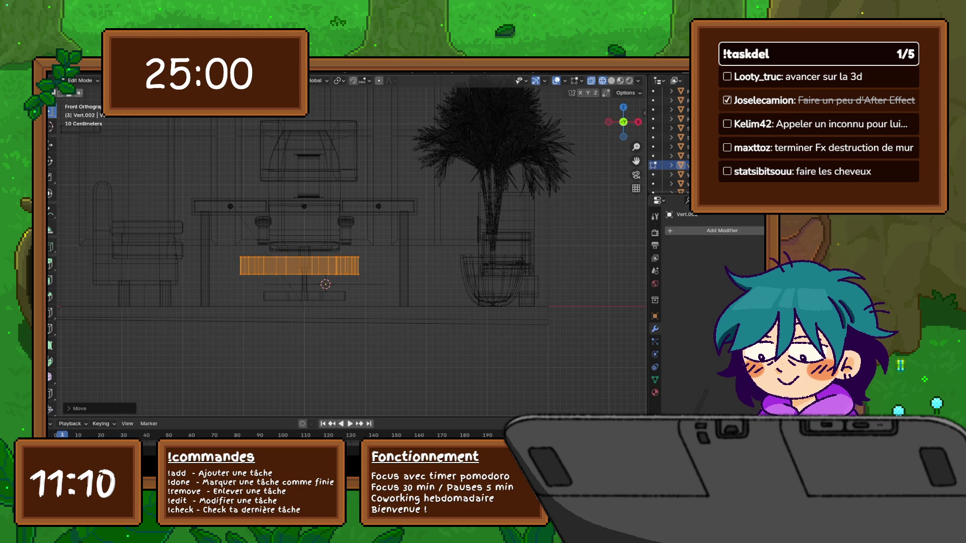
middle_click_drag(352, 252, 382, 227)
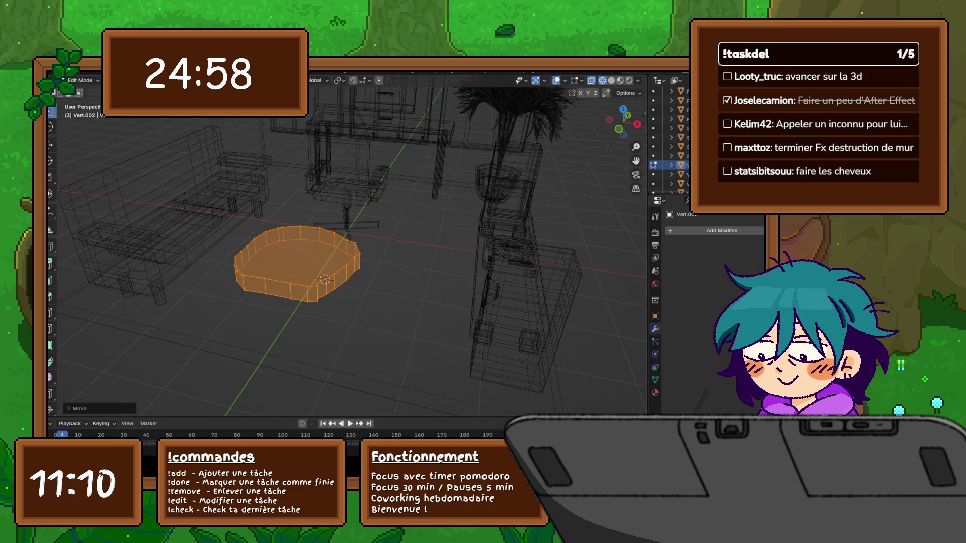
- Deselect all, return to Object Mode, delete the reference image Empty, and switch to solid shading
key("KP_7")
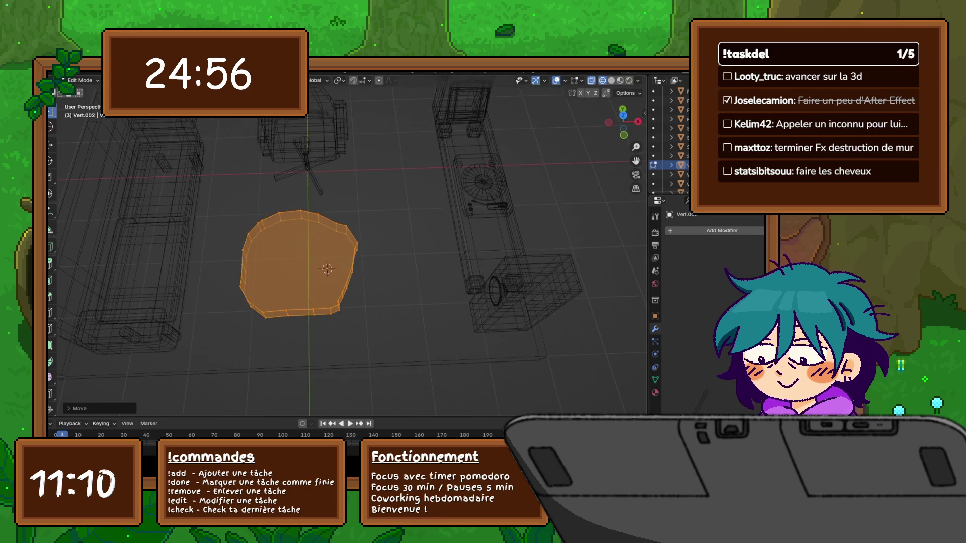
key("alt+a")
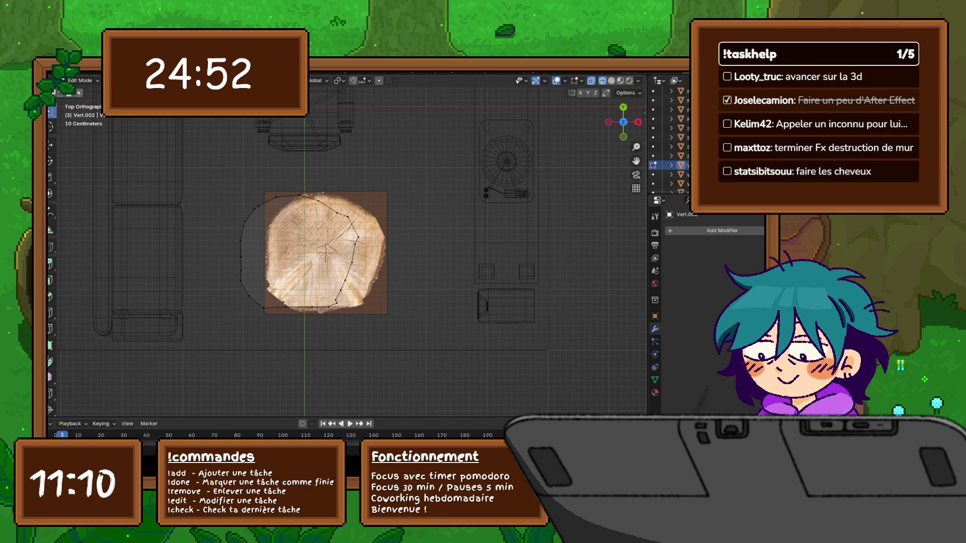
key("Tab")
left_click(326, 253)
key("x")
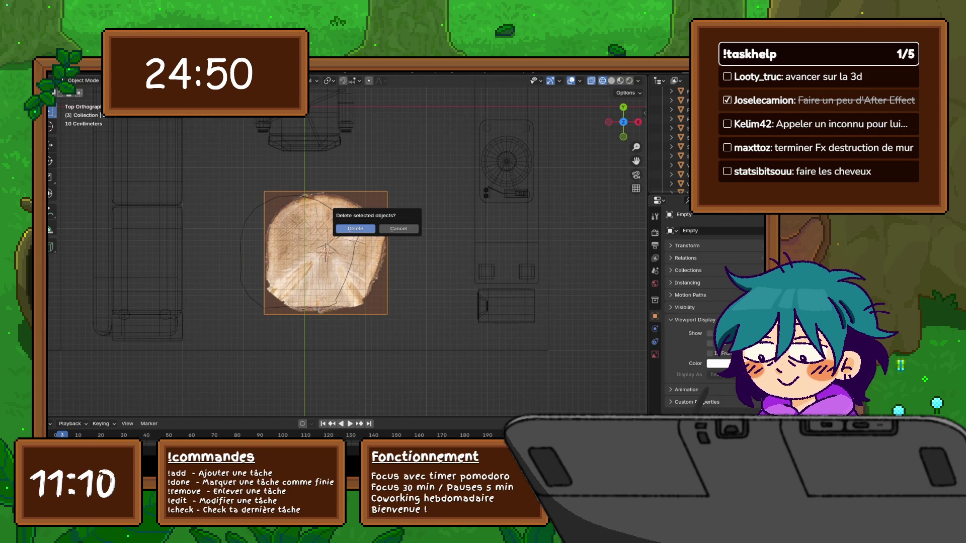
left_click(352, 230)
middle_click_drag(347, 226, 365, 297)
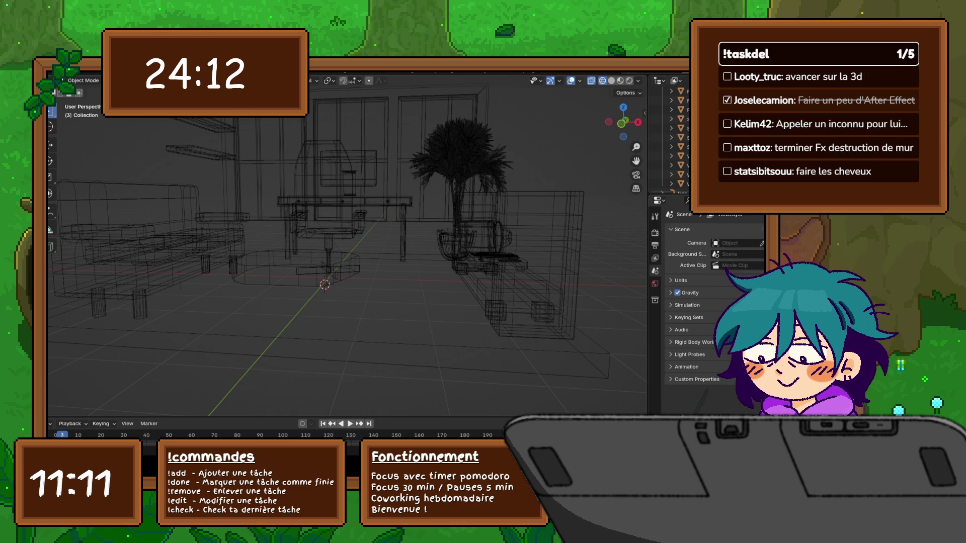
key("shift+z")
- Select the table slab in Edit Mode and shift all its geometry along Y
mouse_move(347, 226)
middle_mouse_down()
mouse_move(362, 218)
mouse_move(318, 235)
middle_mouse_up()
left_click(302, 267)
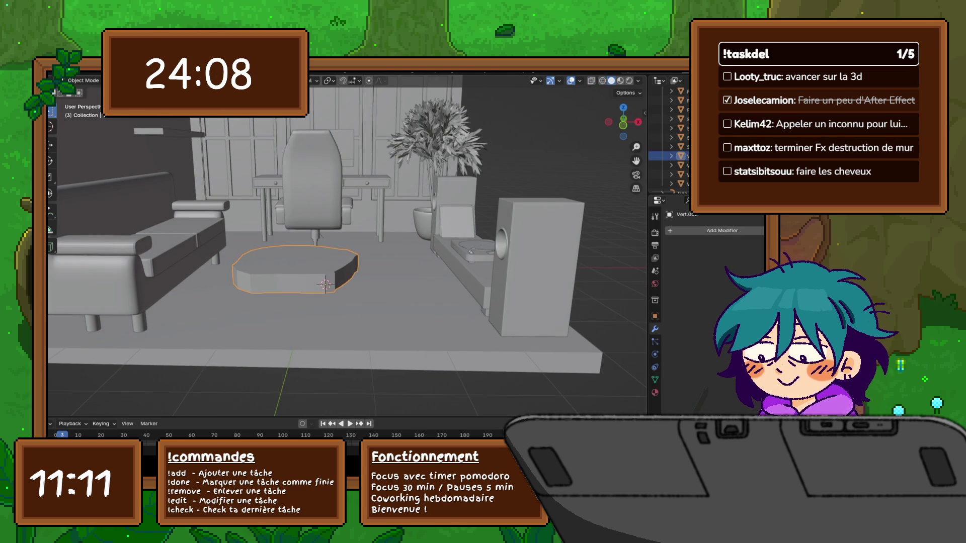
key("Tab")
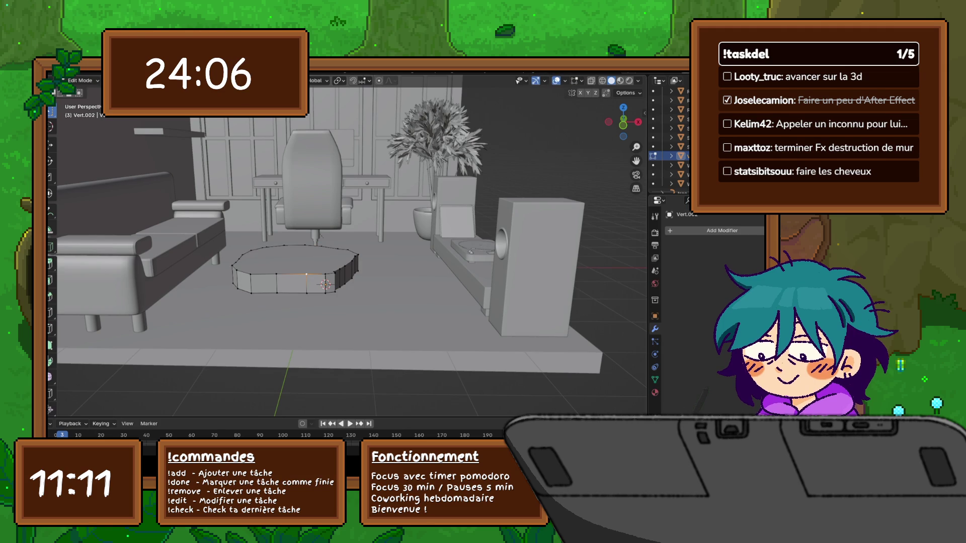
key("a")
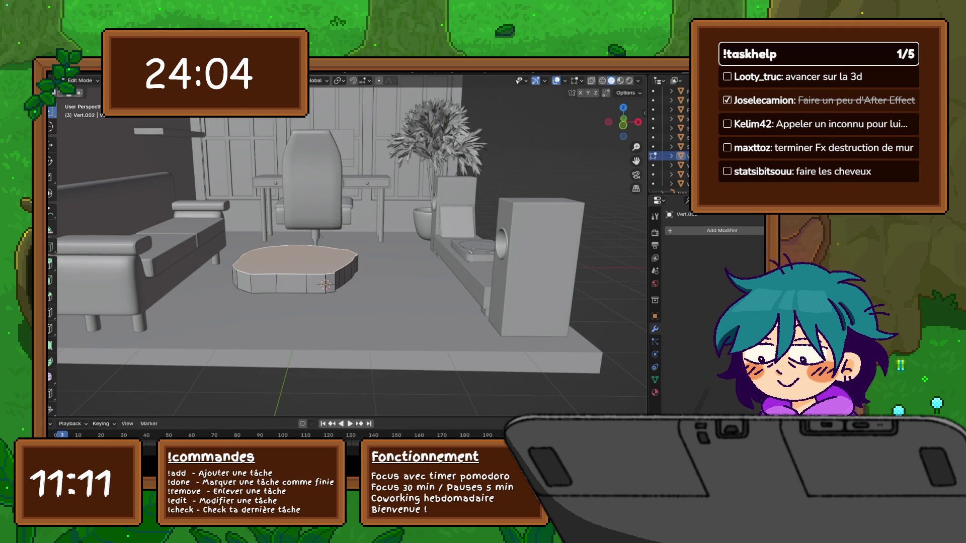
key("g")
key("y")
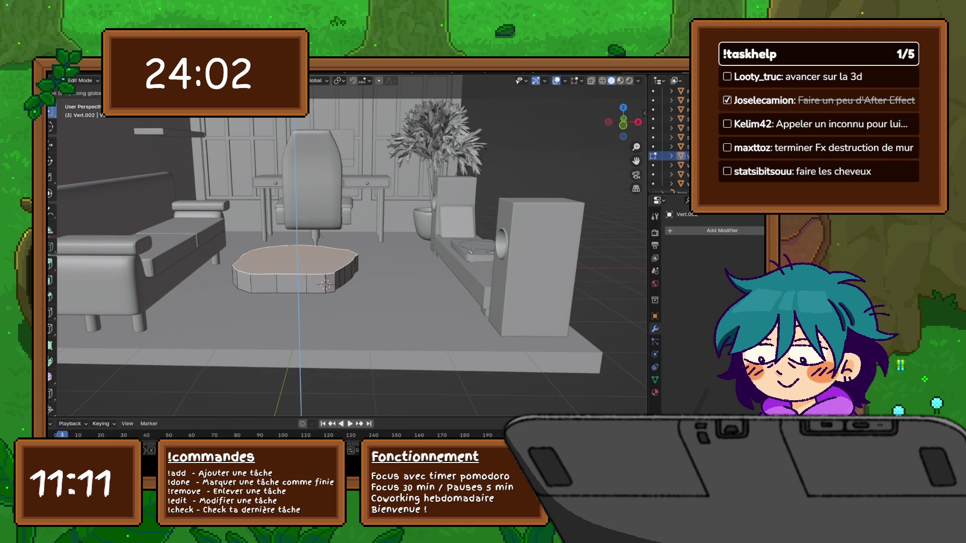
key("Return")
- Scale the slab's top face slightly smaller
middle_click_drag(327, 231, 327, 216)
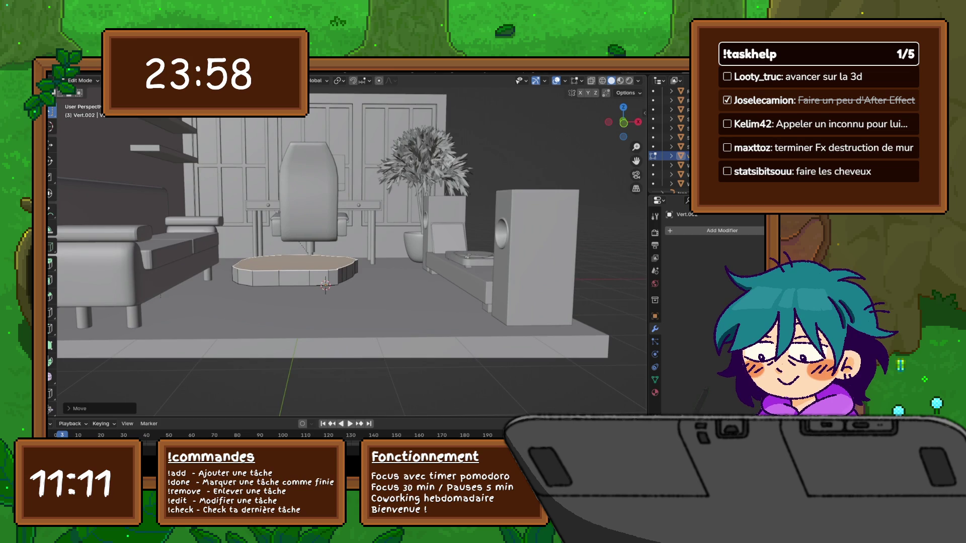
middle_click_drag(327, 226, 316, 340)
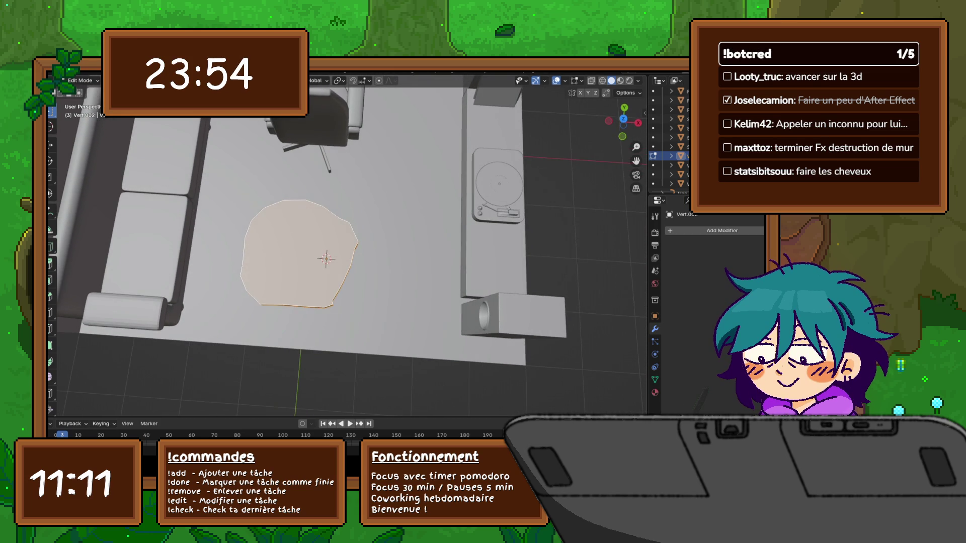
key("s")
left_click(316, 335)
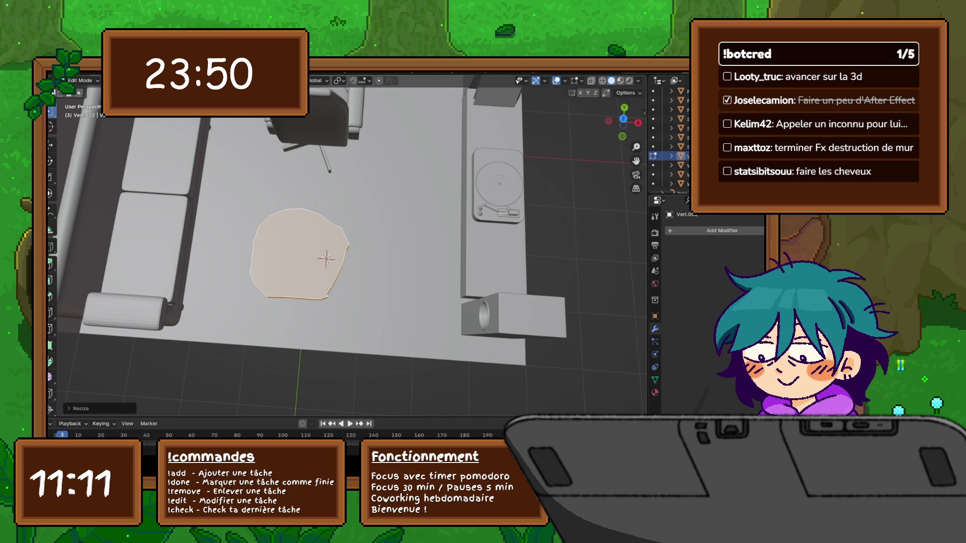
- Try snapping the 3D cursor to the slab and the slab to the cursor, undoing both
mouse_move(352, 251)
middle_mouse_down()
mouse_move(335, 251)
mouse_move(318, 133)
mouse_move(318, 156)
middle_mouse_up()
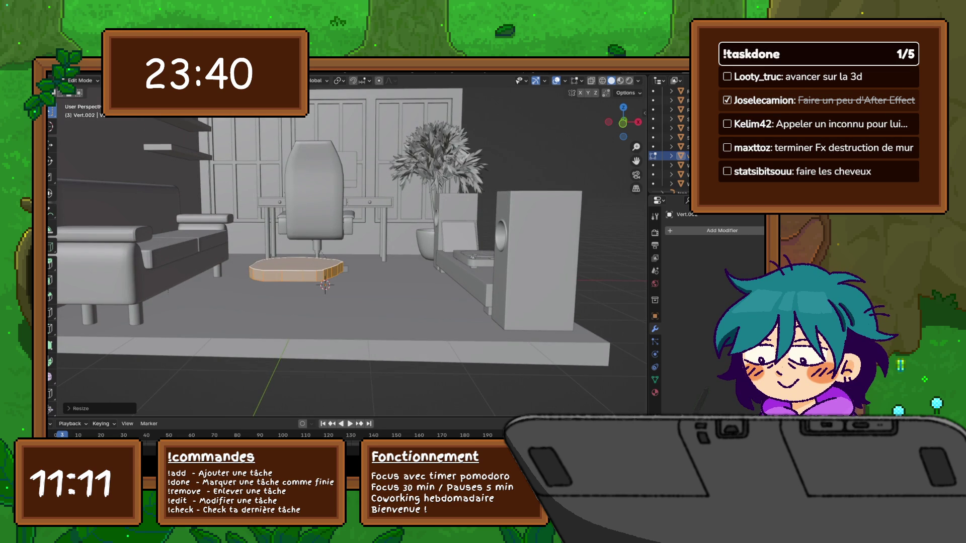
right_click(290, 308, "shift")
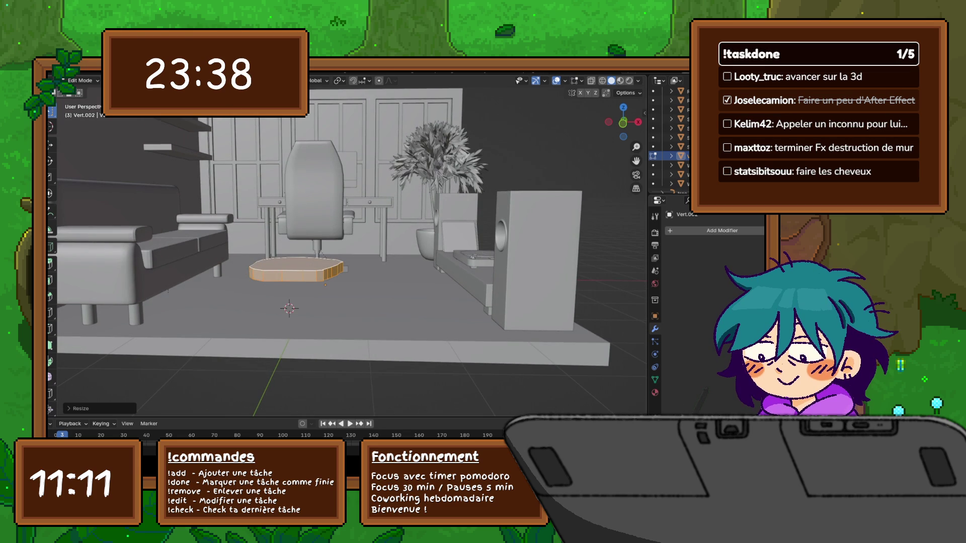
key("shift+s")
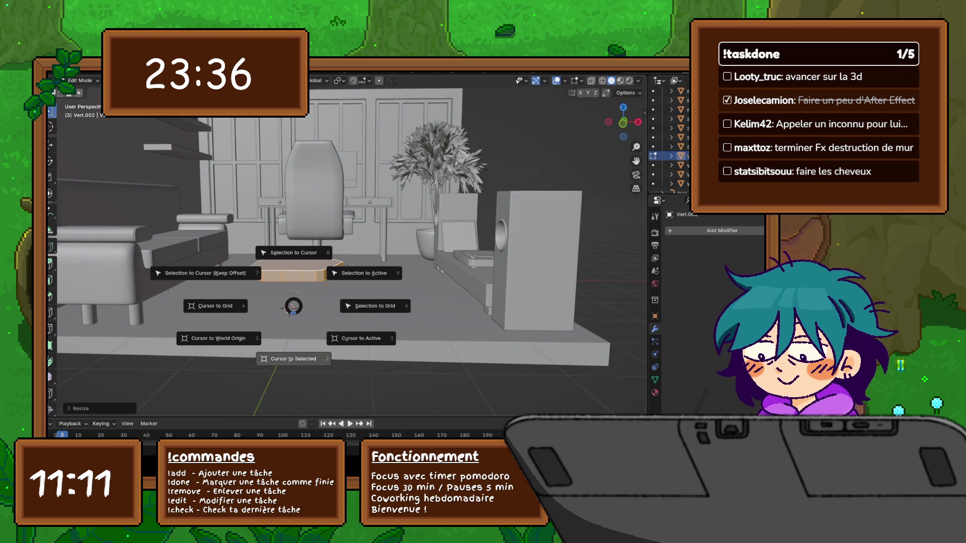
left_click(293, 360)
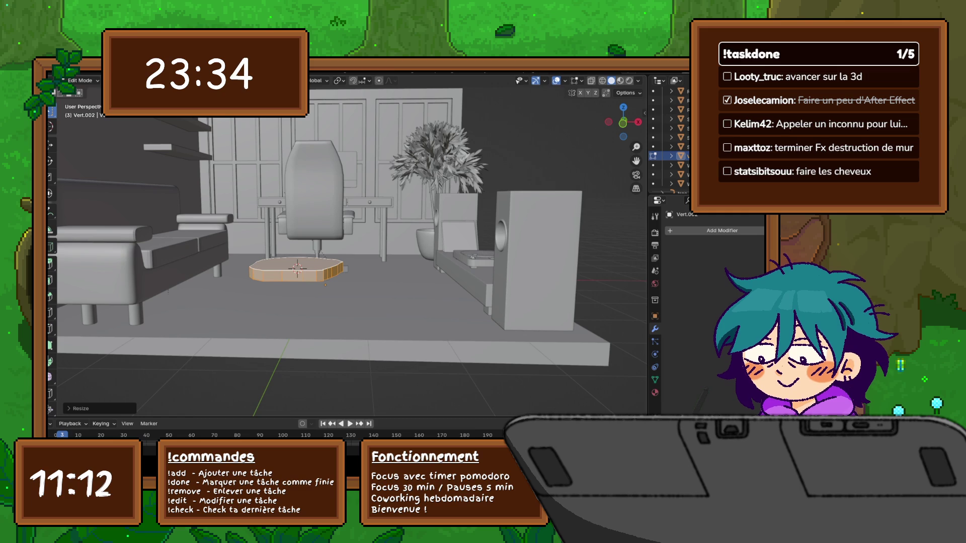
key("ctrl+z")
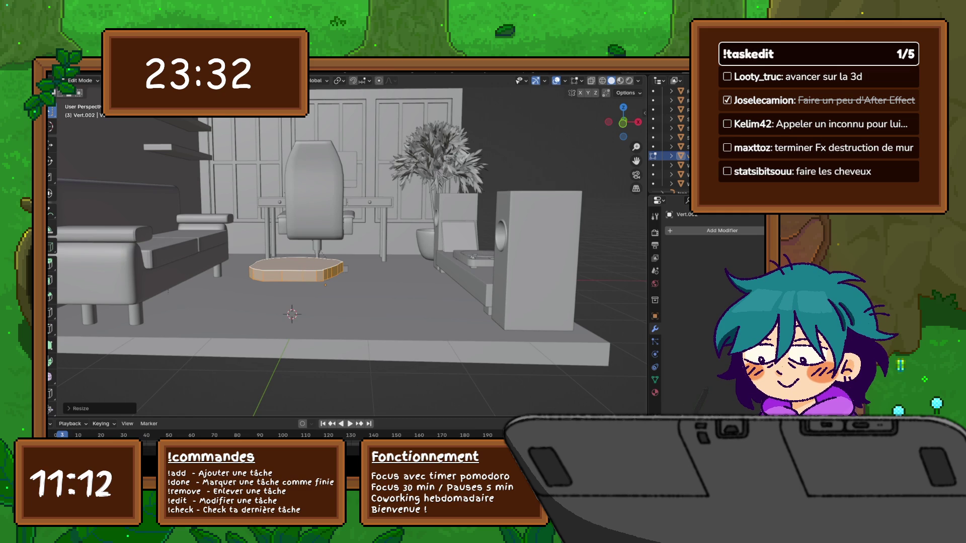
key("shift+s")
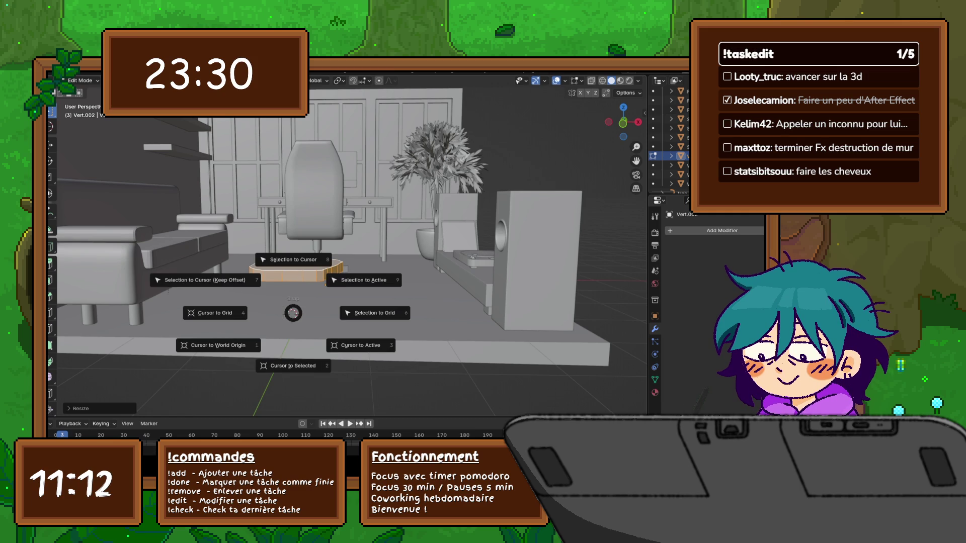
left_click(293, 259)
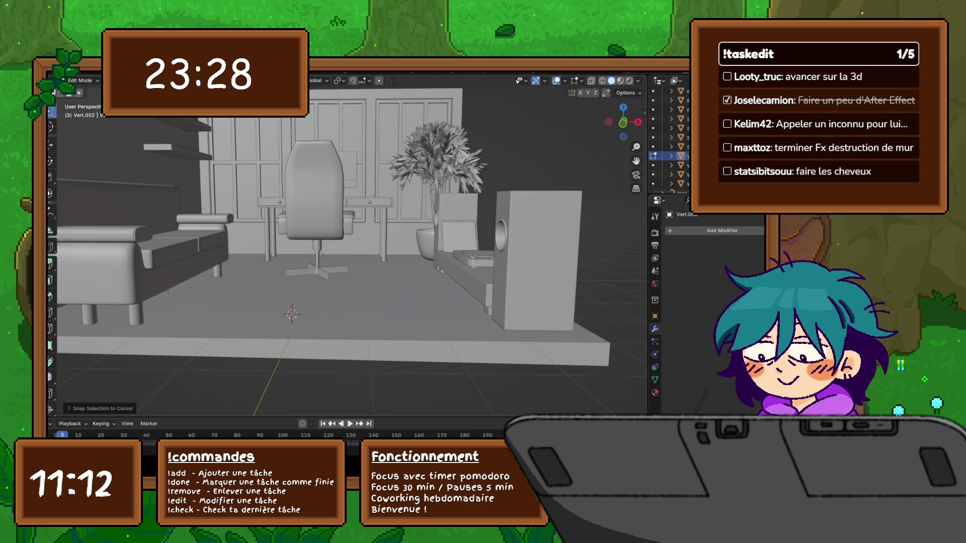
key("ctrl+z")
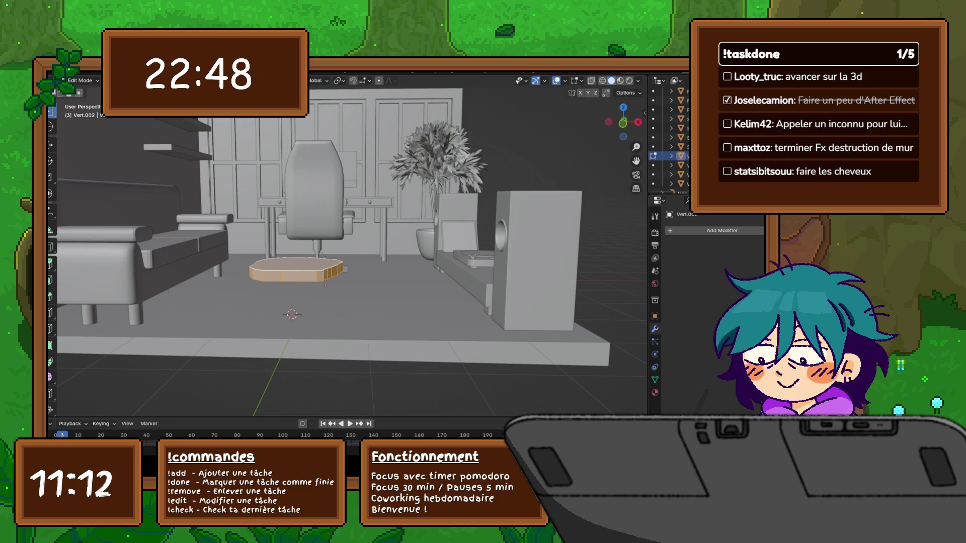
- Leave Edit Mode and snap the 3D cursor onto the slab
middle_click_drag(352, 251, 423, 242)
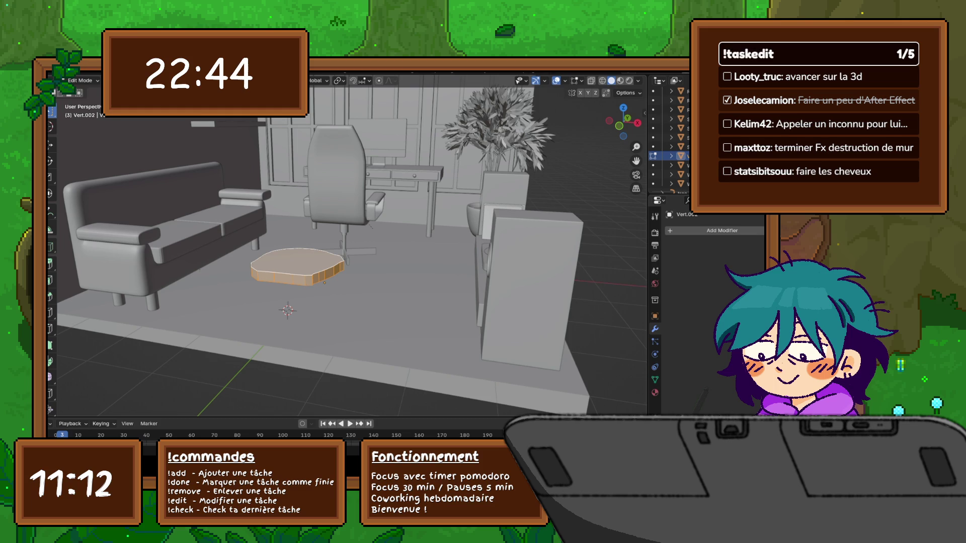
mouse_move(352, 252)
middle_mouse_down()
mouse_move(382, 237)
mouse_move(322, 262)
mouse_move(277, 244)
middle_mouse_up()
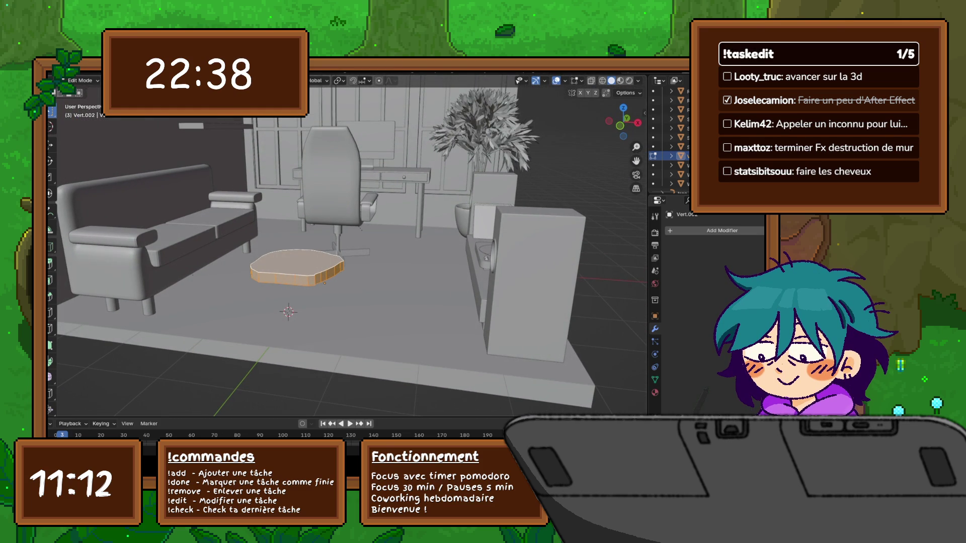
key("Tab")
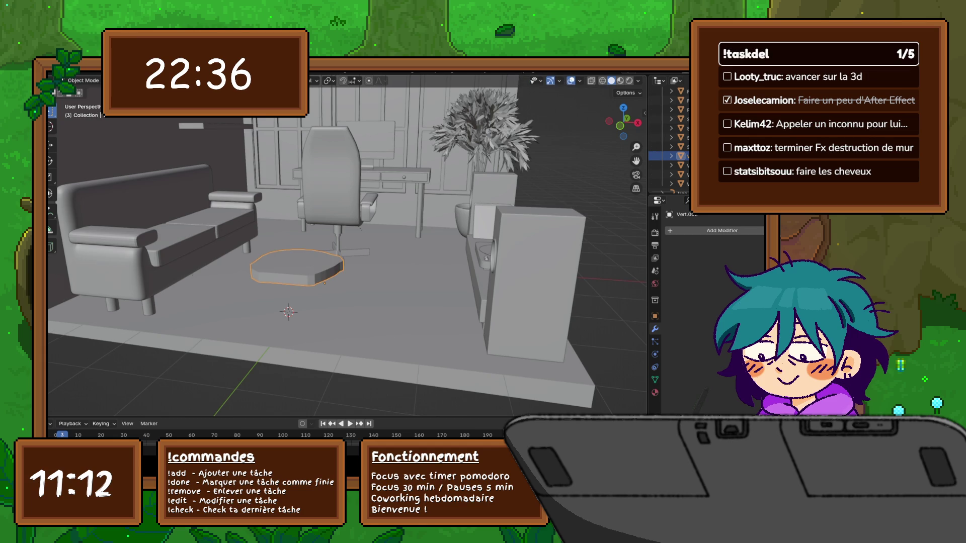
key("shift+s")
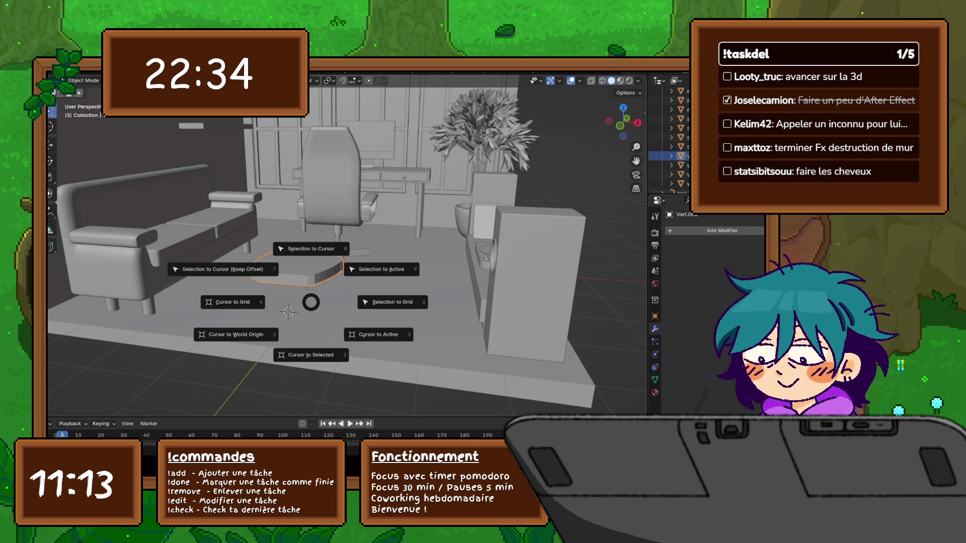
key("Escape")
middle_click_drag(352, 252, 342, 255)
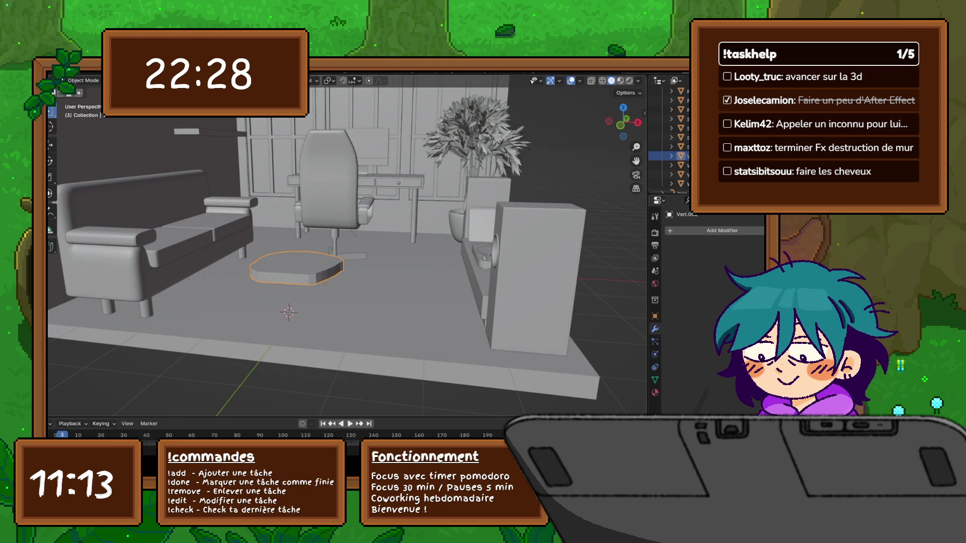
key("shift+s")
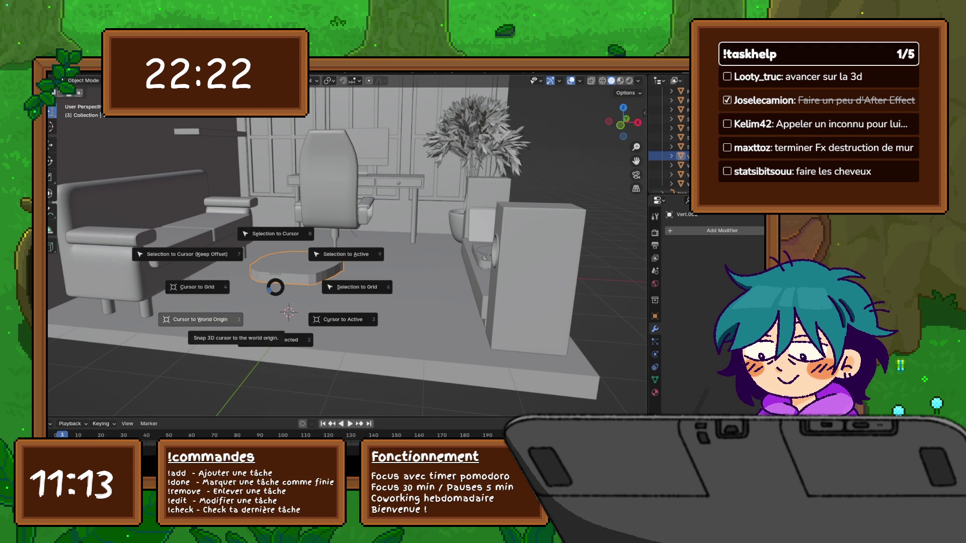
left_click(343, 319)
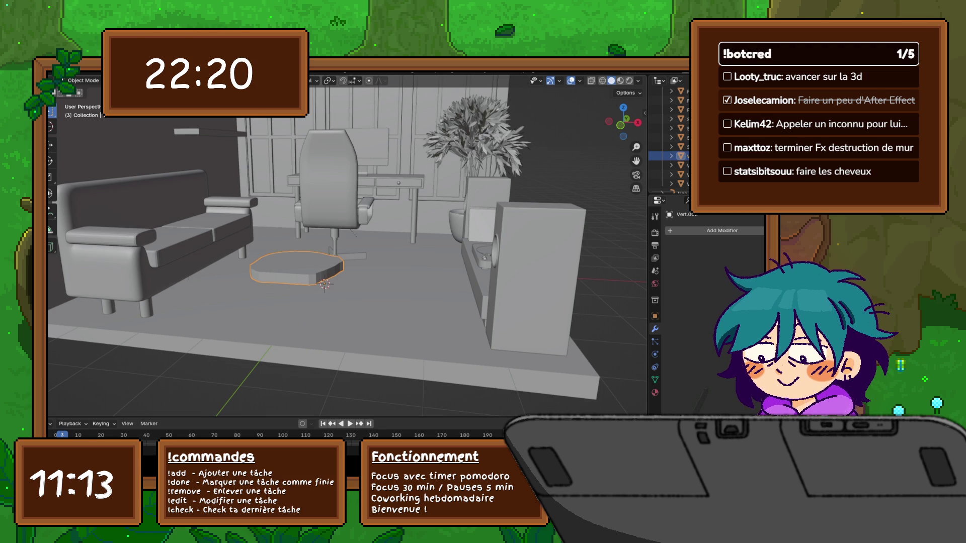
- Put the 3D cursor on the floor, undo a Selection to Cursor snap, then open the Add menu
right_click(289, 305, "shift")
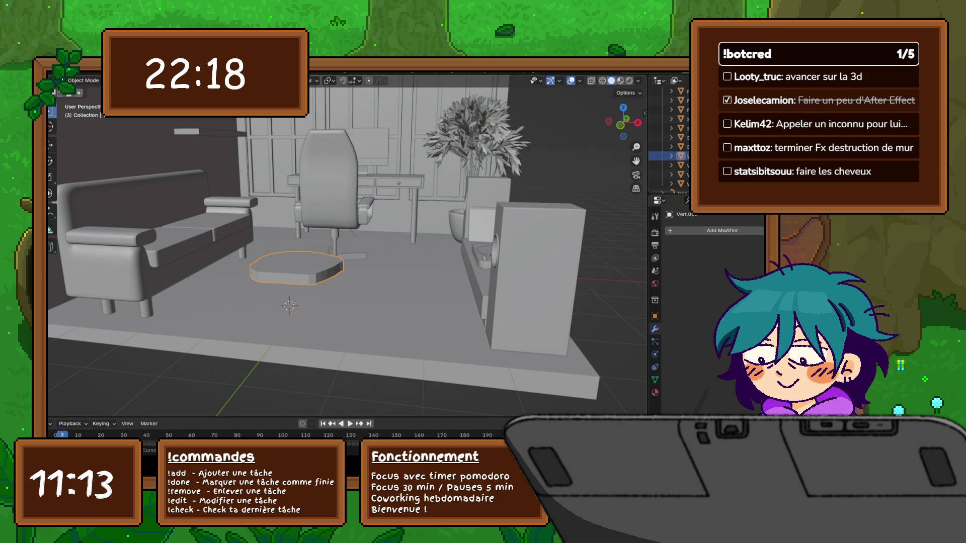
key("shift+s")
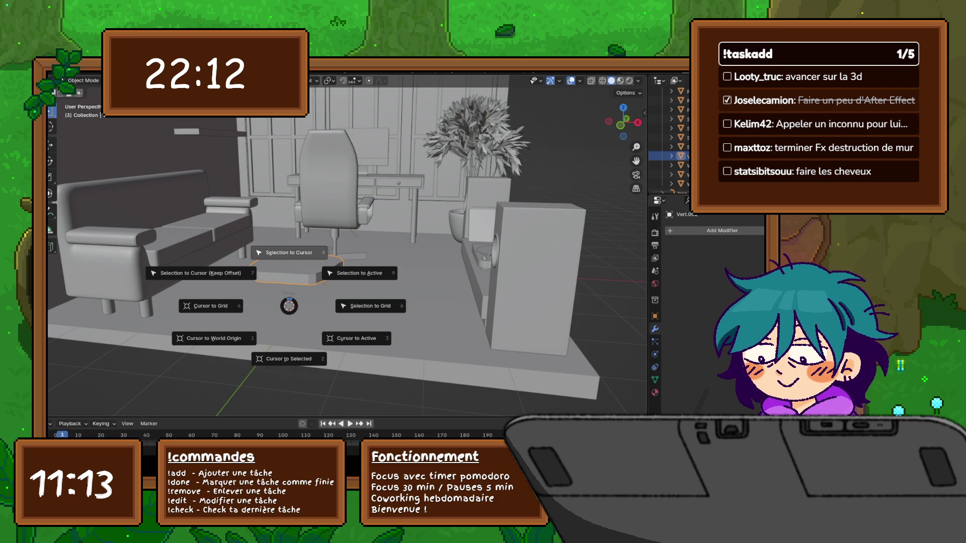
left_click(288, 253)
key("ctrl+z")
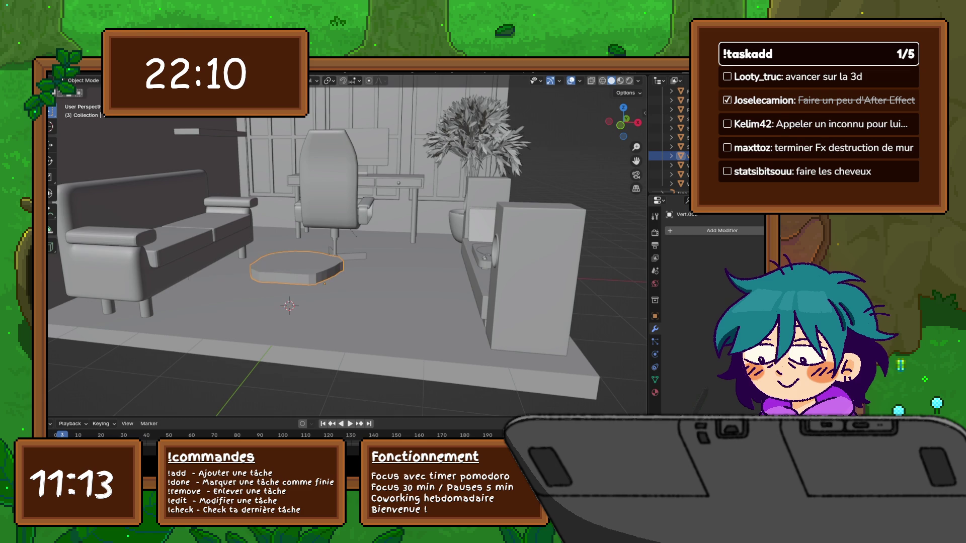
mouse_move(301, 252)
middle_mouse_down()
mouse_move(322, 247)
mouse_move(310, 251)
middle_mouse_up()
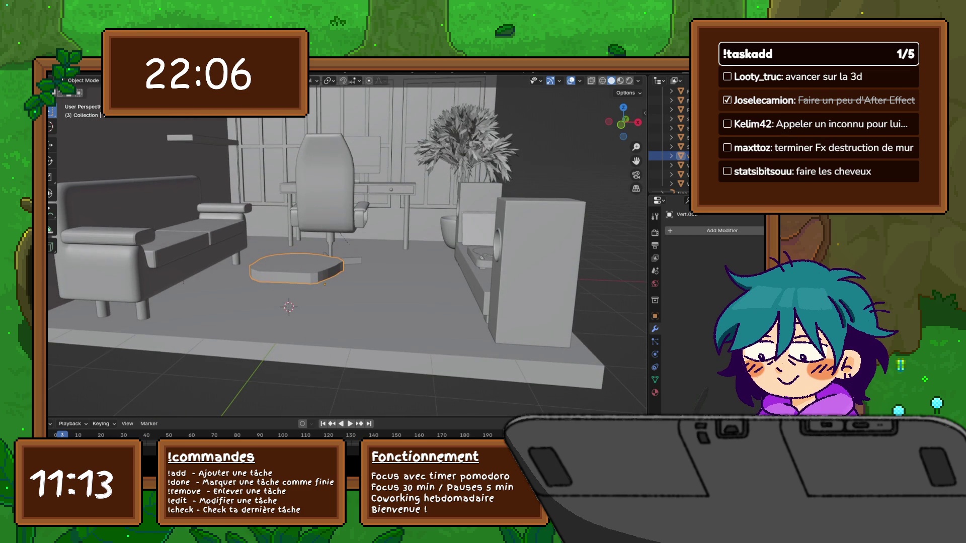
key("shift+a")
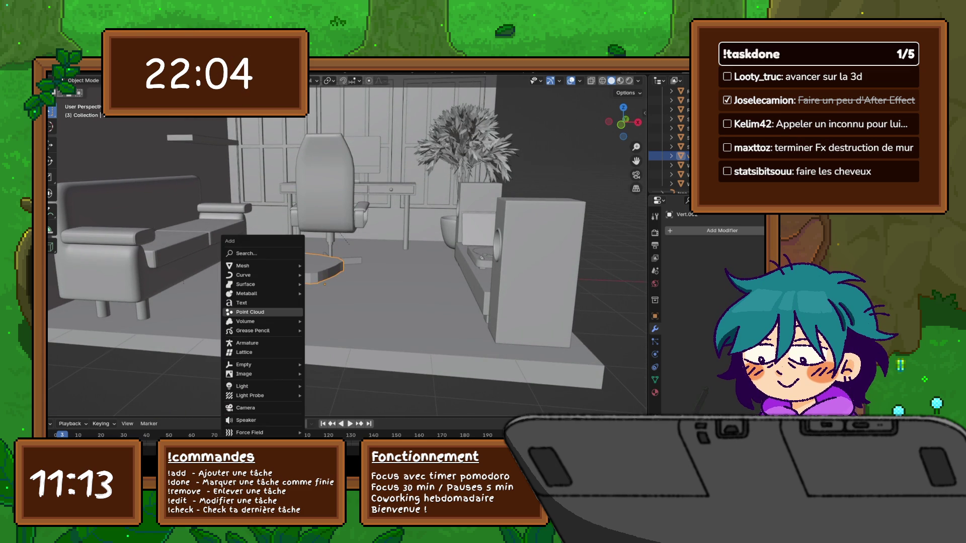
- Add a plane at the 3D cursor and, in Edit Mode, stand it upright at 90° about X
mouse_move(262, 265)
left_click(326, 89)
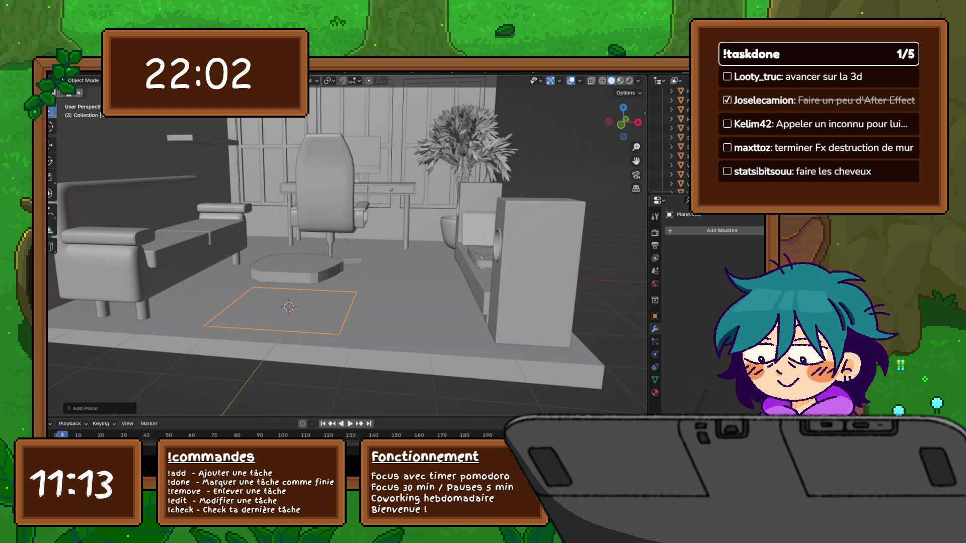
middle_click_drag(322, 226, 349, 229)
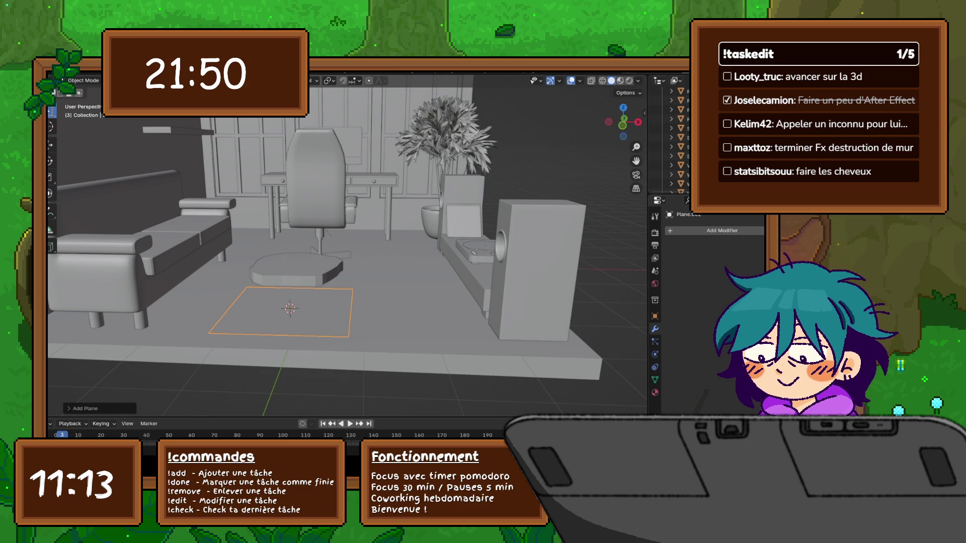
key("Tab")
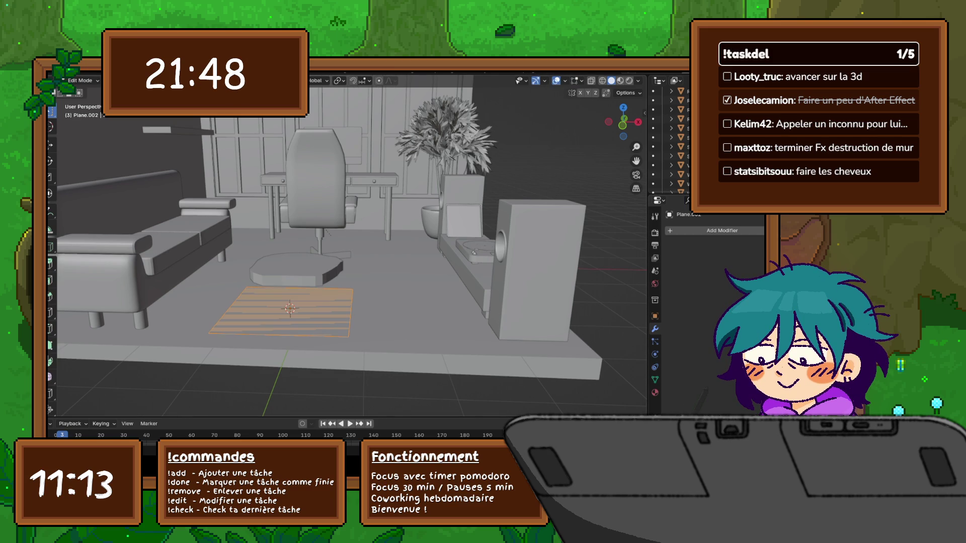
key("s")
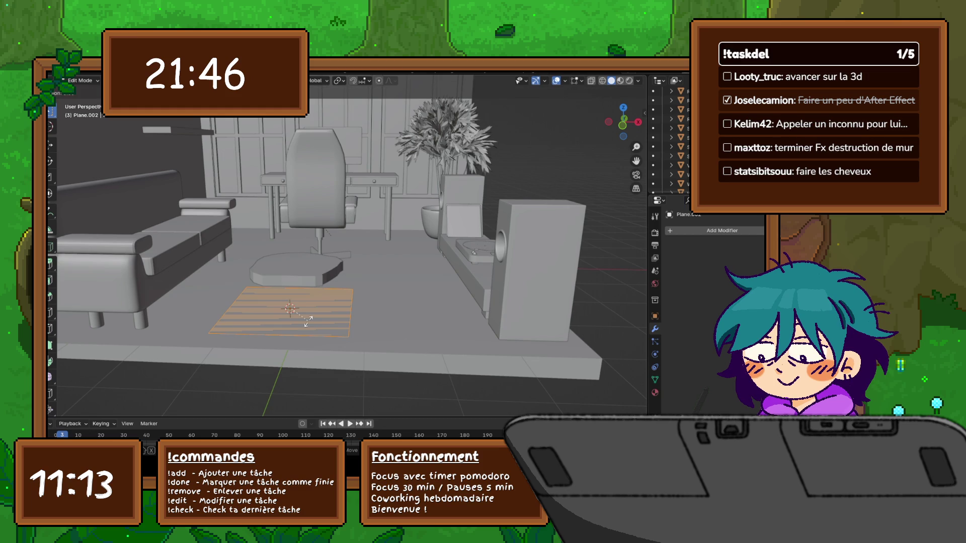
type("x")
type("90° alo")
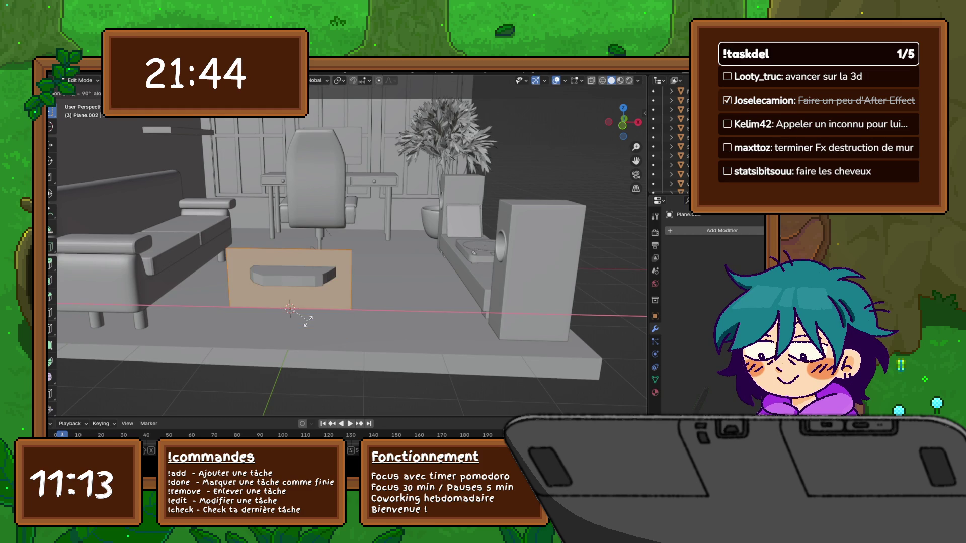
key("Return")
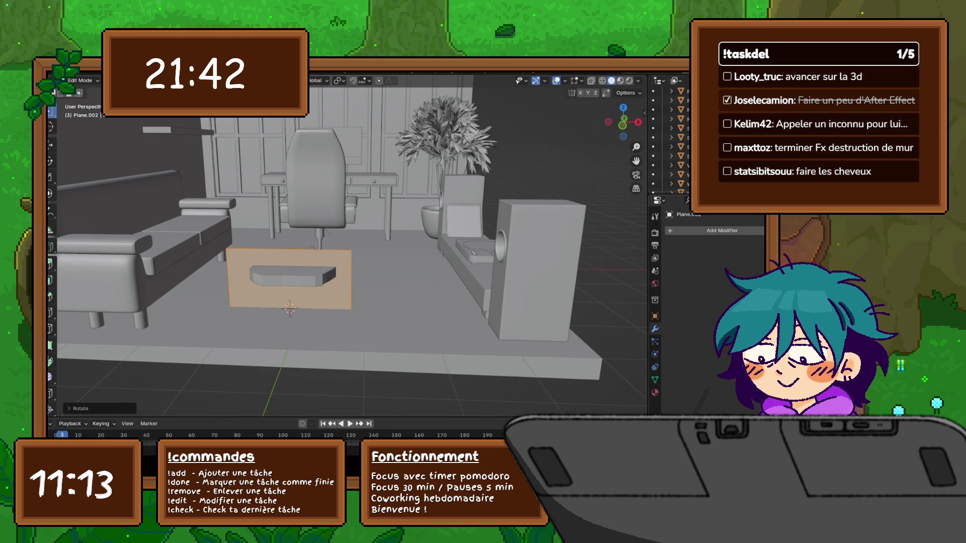
mouse_move(352, 252)
middle_mouse_down()
mouse_move(322, 237)
mouse_move(363, 246)
mouse_move(272, 239)
middle_mouse_up()
- In front wireframe view, narrow the plane along X into a strip and move it under the desk
key("KP_1")
key("ctrl+KP_4")
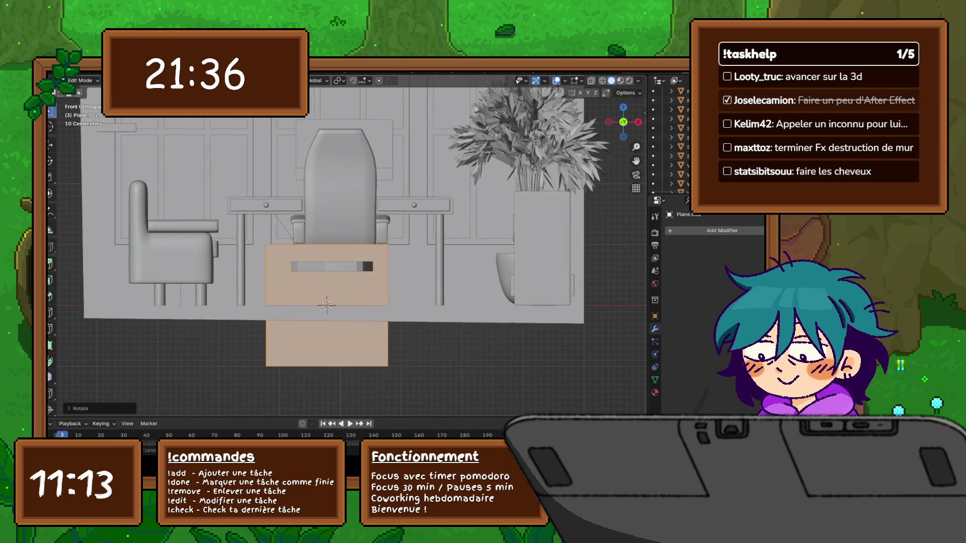
key("shift+z")
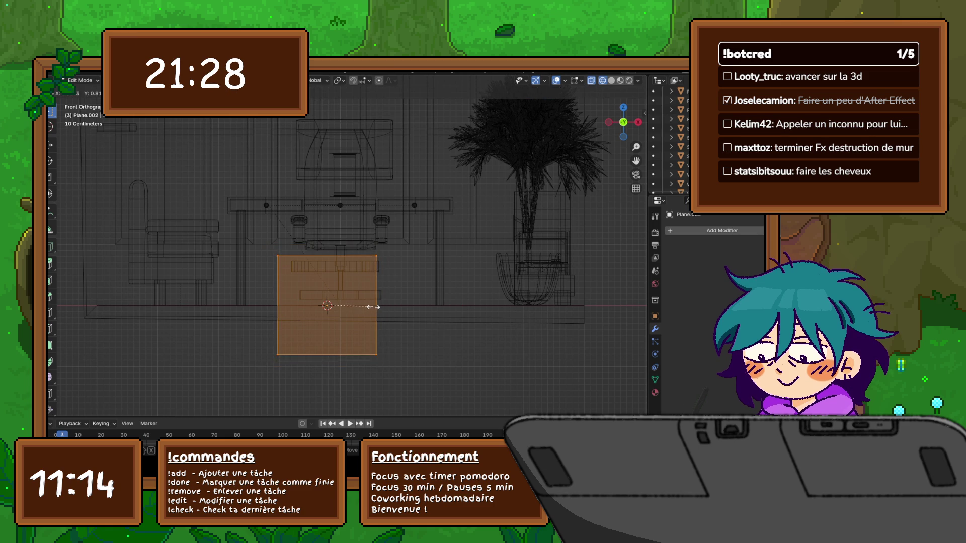
key("g")
key("x")
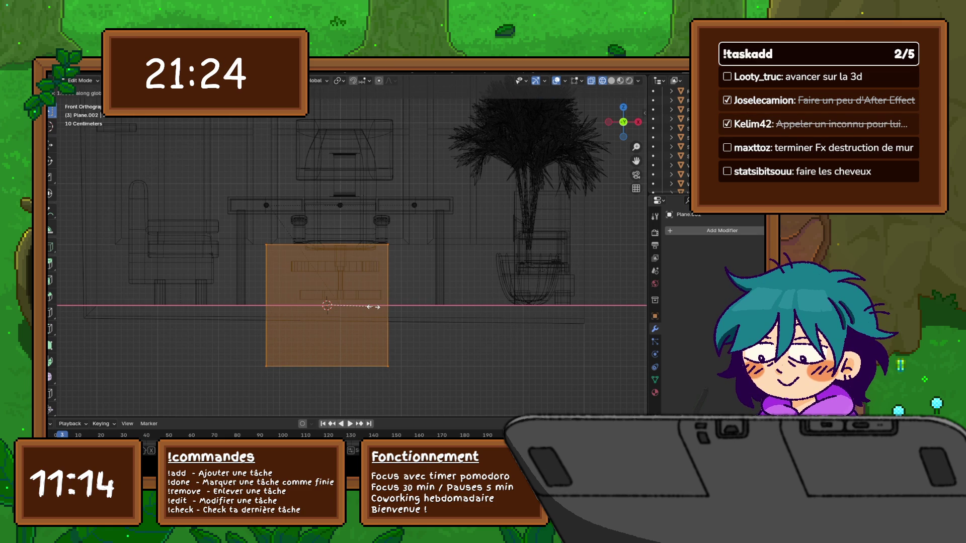
left_click(337, 305)
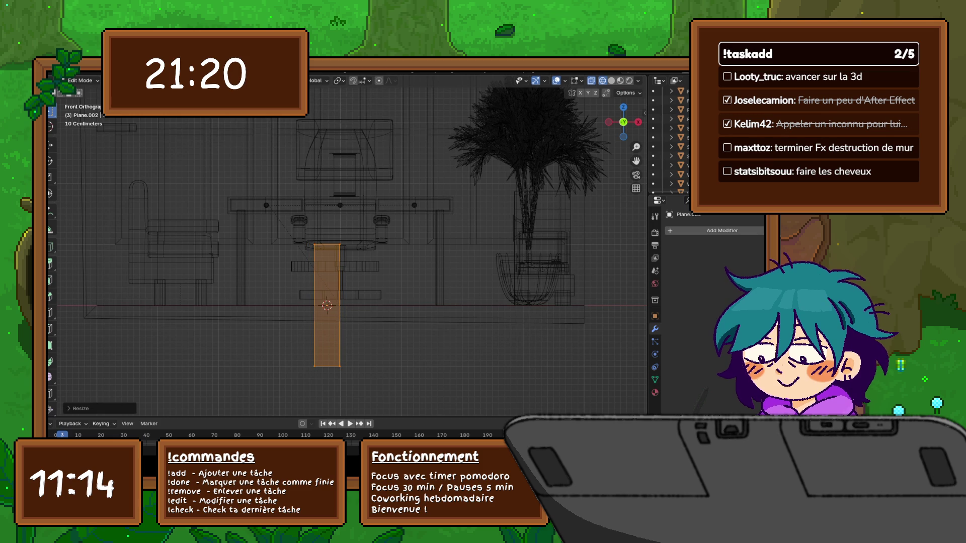
key("g")
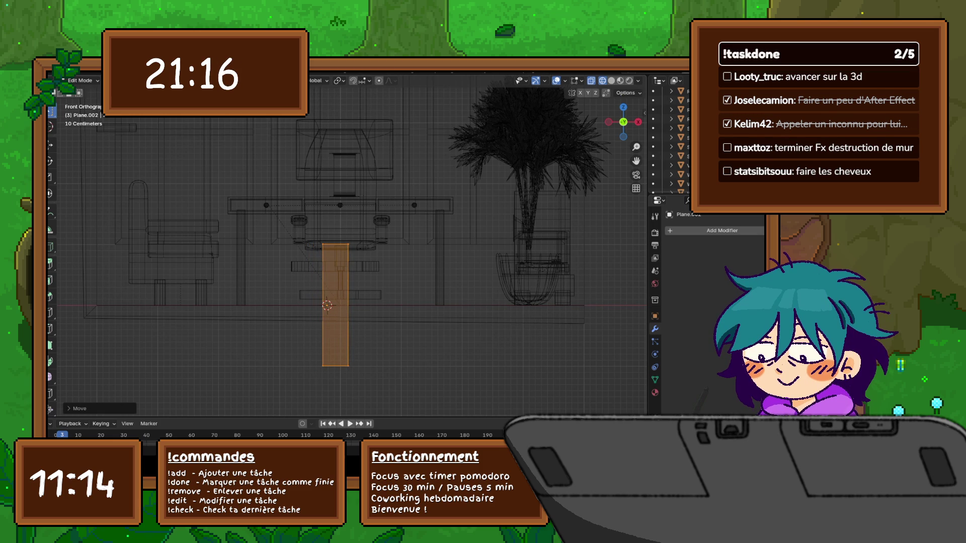
key("Return")
key("g")
key("z")
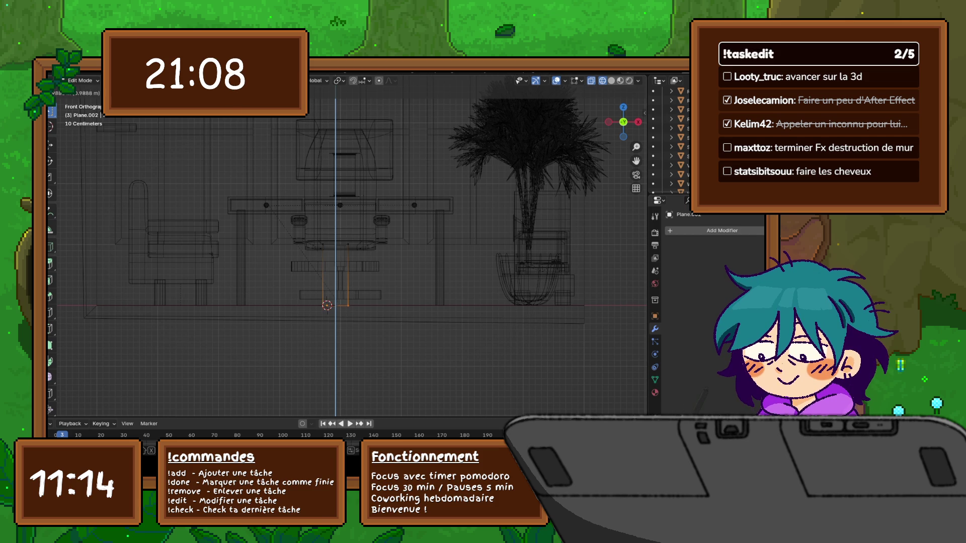
- Raise the strip under the tabletop, taper its bottom edge narrower, and bevel the bottom corners
key("Return")
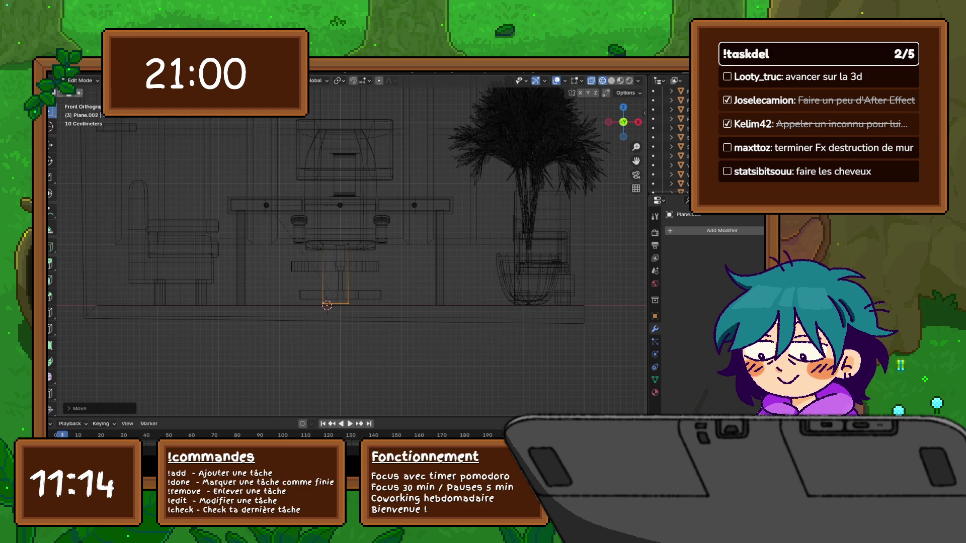
scroll(341, 246, "up", 3)
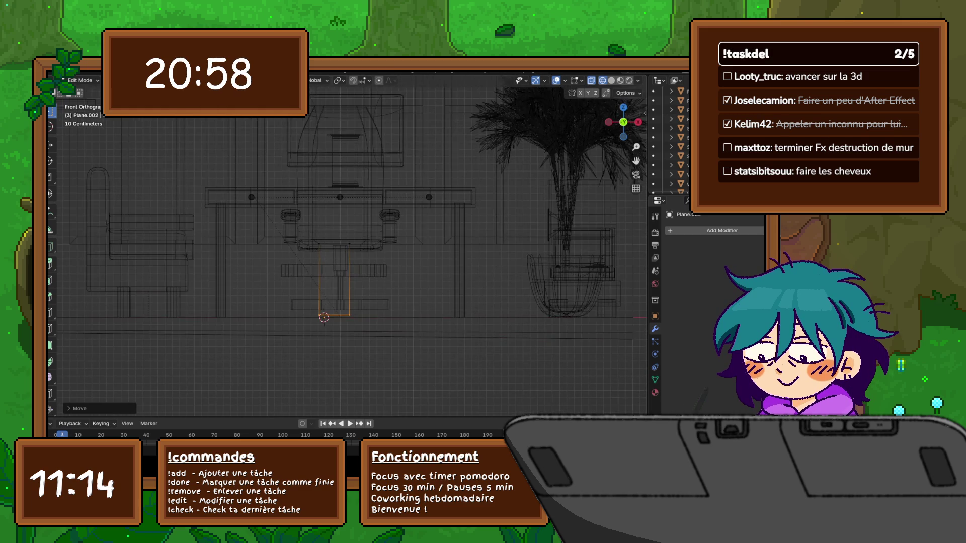
scroll(341, 246, "up", 2)
scroll(341, 246, "up", 2)
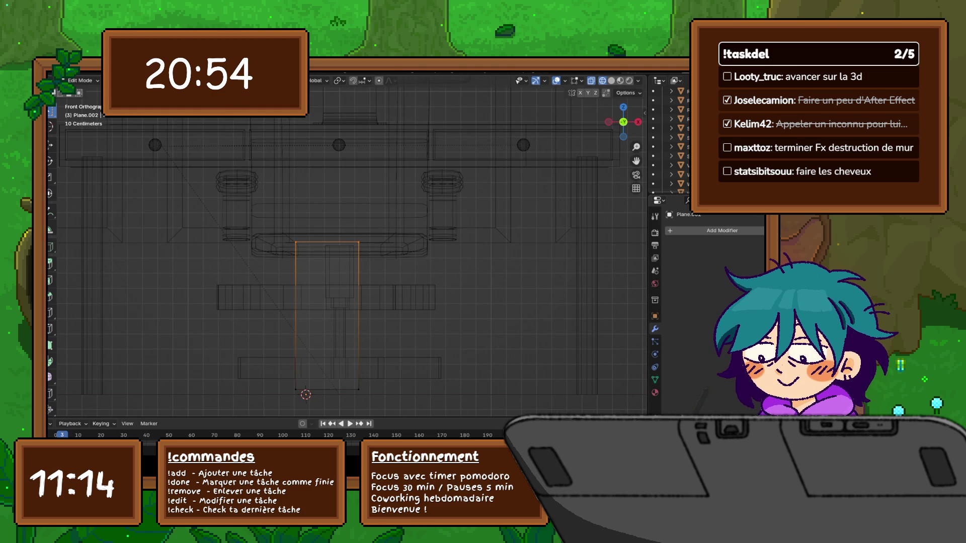
mouse_move(270, 361)
left_mouse_down()
mouse_move(299, 378)
mouse_move(363, 393)
left_mouse_up()
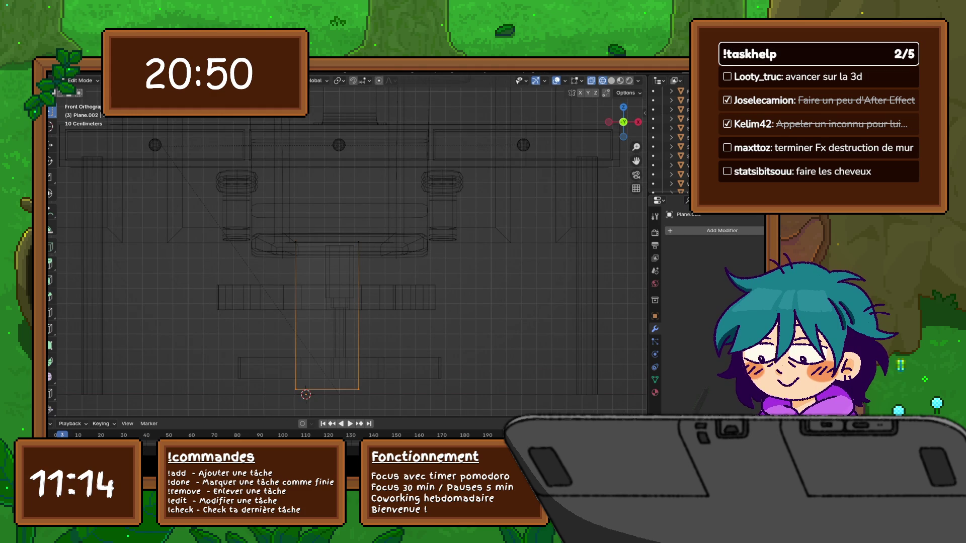
key("s")
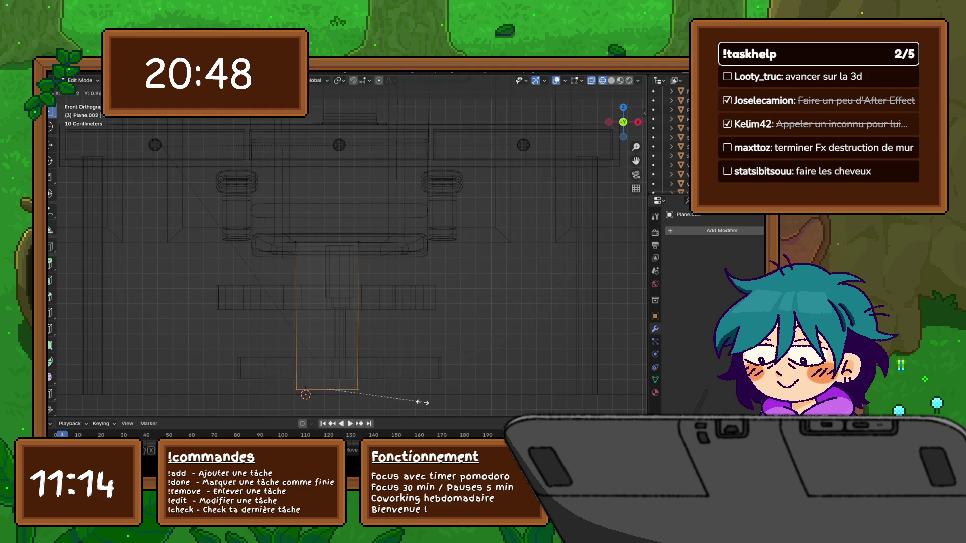
left_click(375, 398)
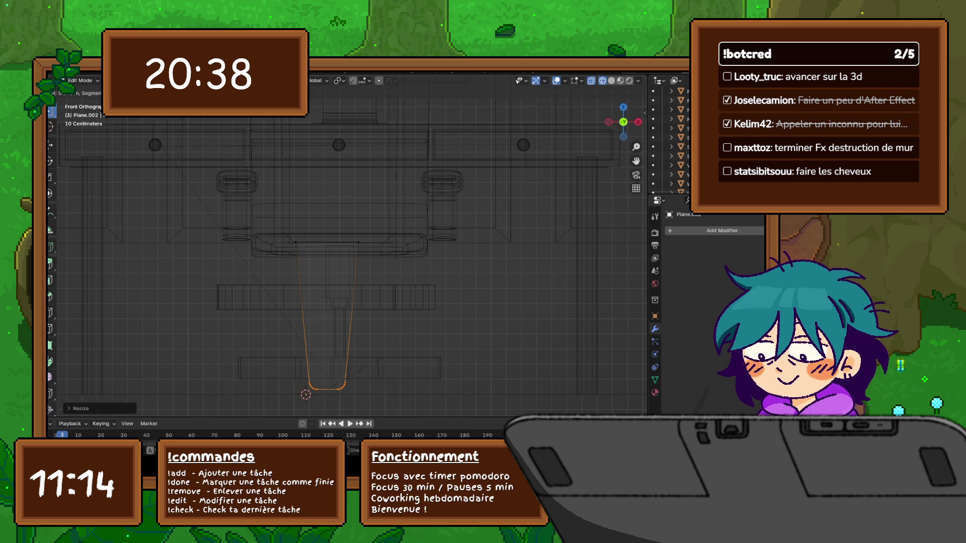
key("Return")
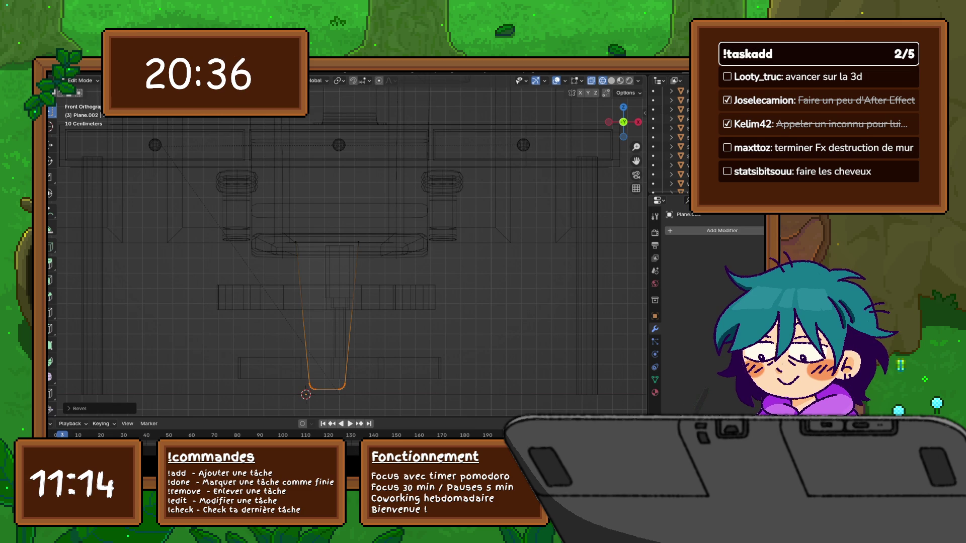
key("f")
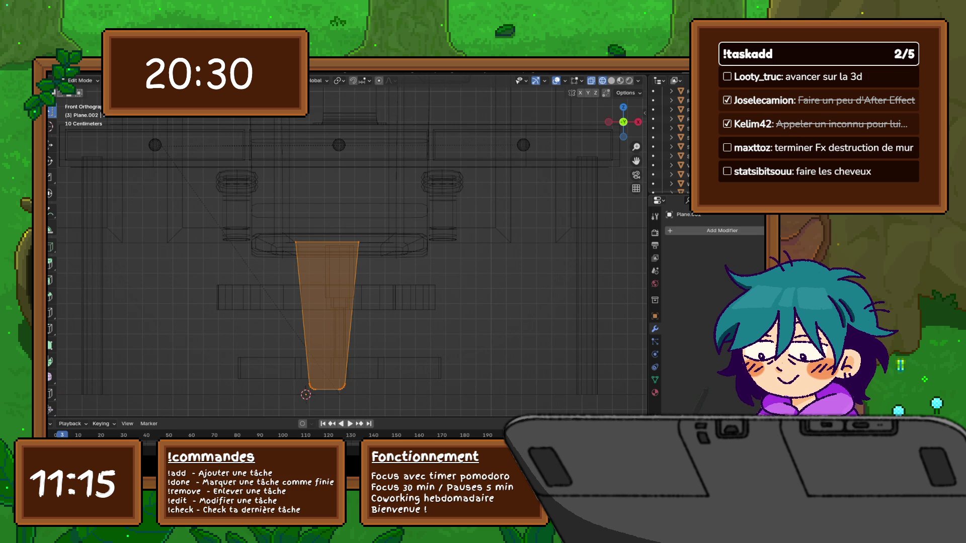
- Delete only the leg shape's face, then remove one unwanted outline edge
key("x")
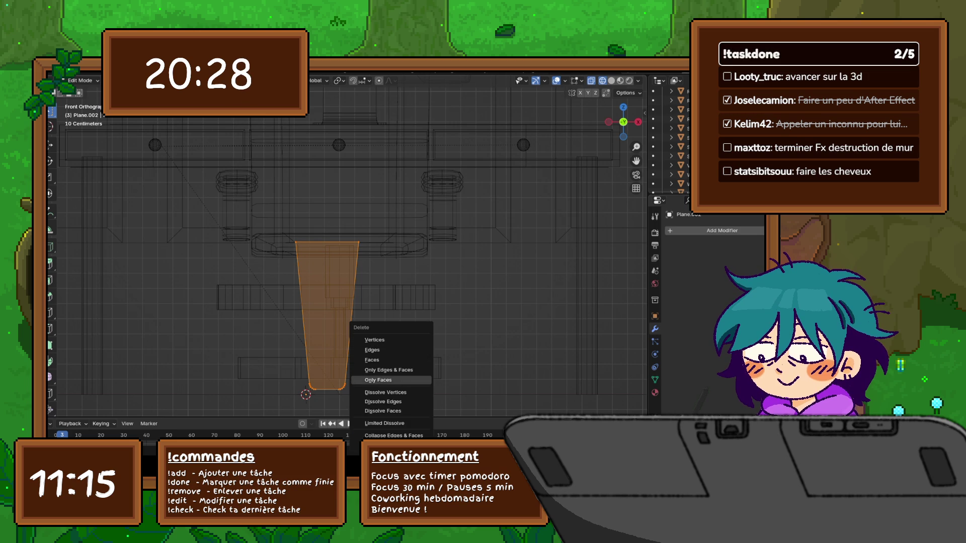
left_click(382, 380)
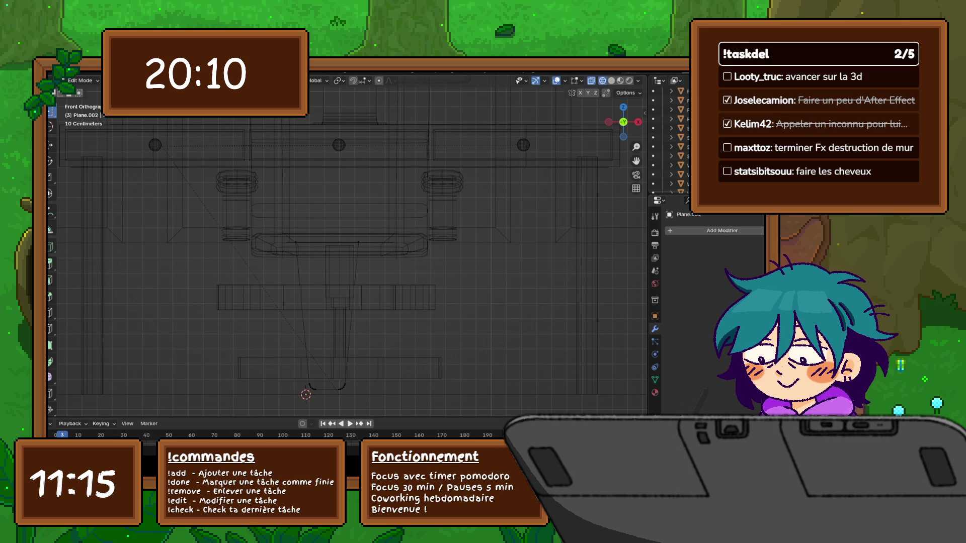
left_click(326, 241)
key("x")
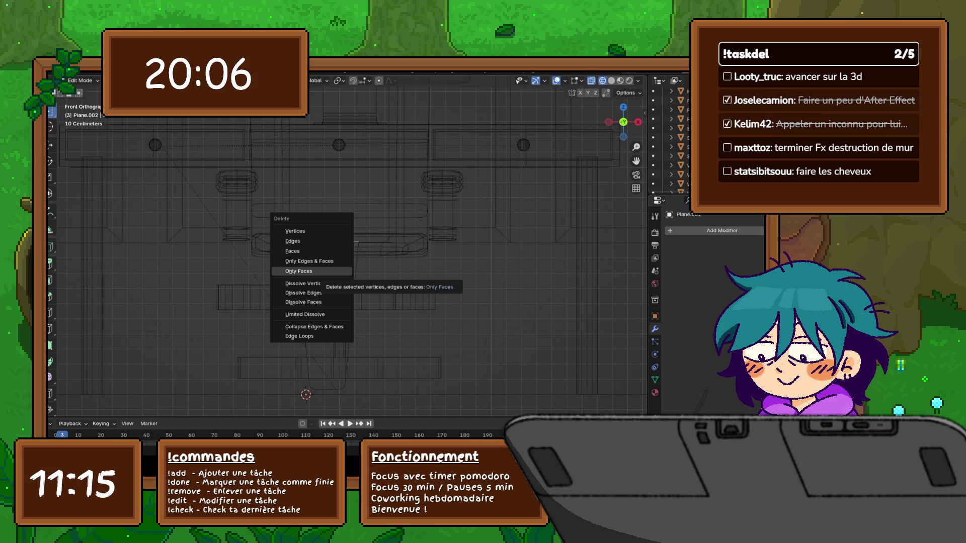
left_click(292, 241)
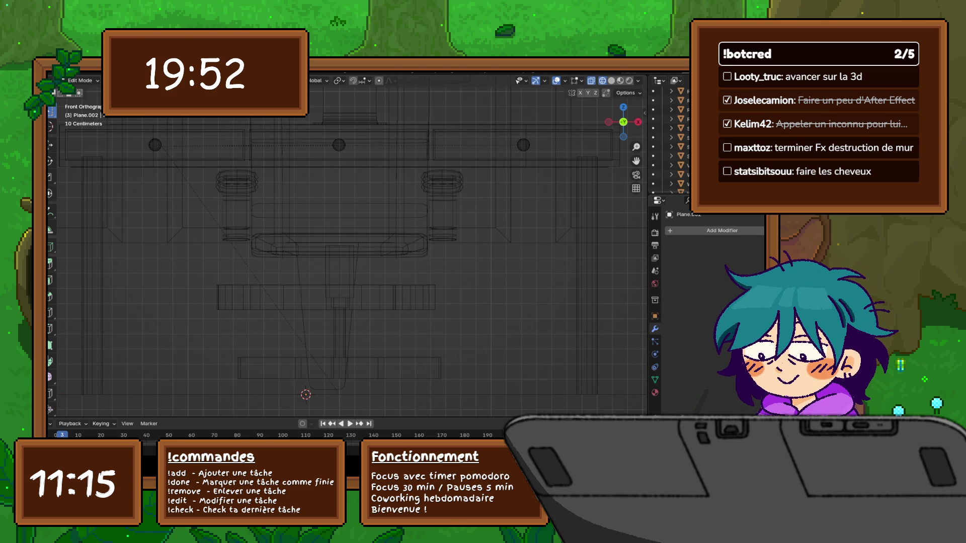
- In the zoomed Right view, move the leg outline along Y and rotate it to slant
key("KP_3")
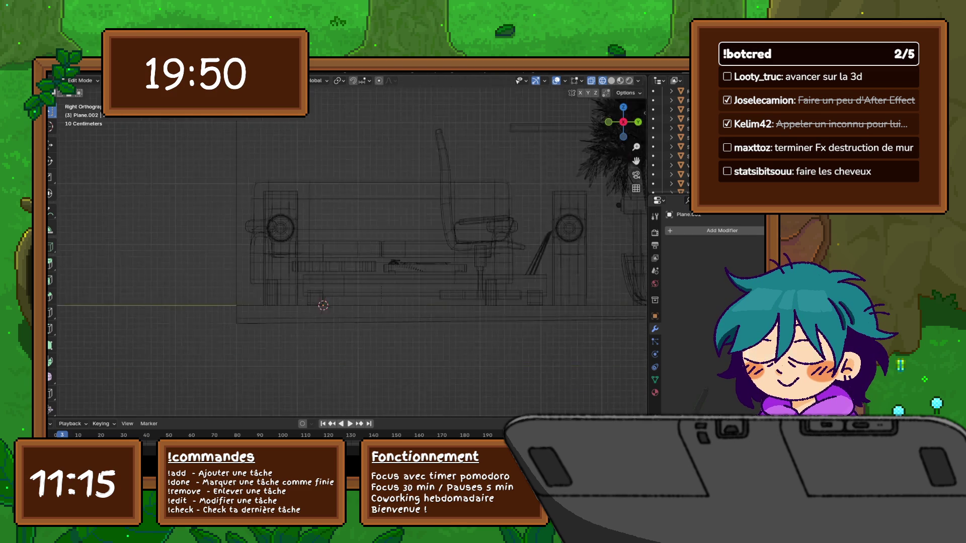
key("ctrl+KP_4")
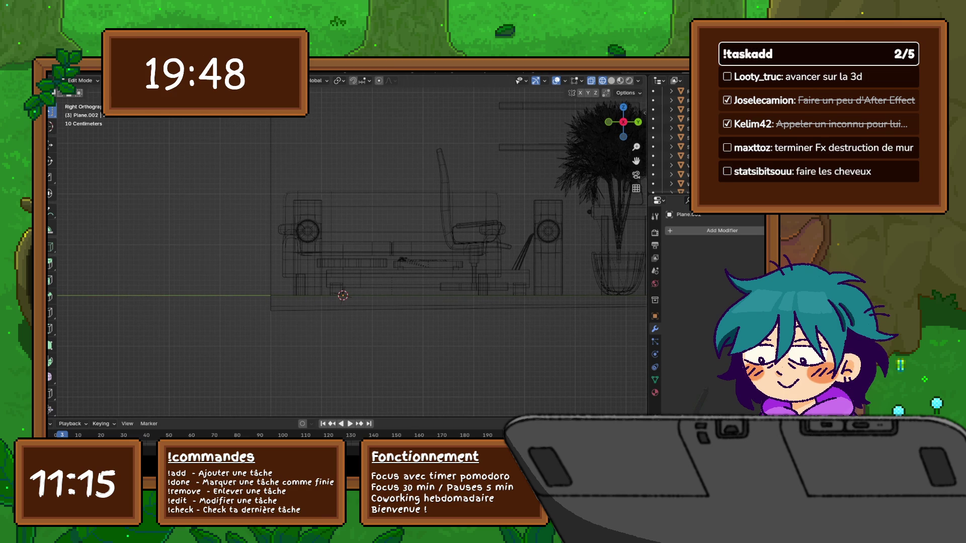
key("KP_Add")
key("KP_Add")
key("KP_Add")
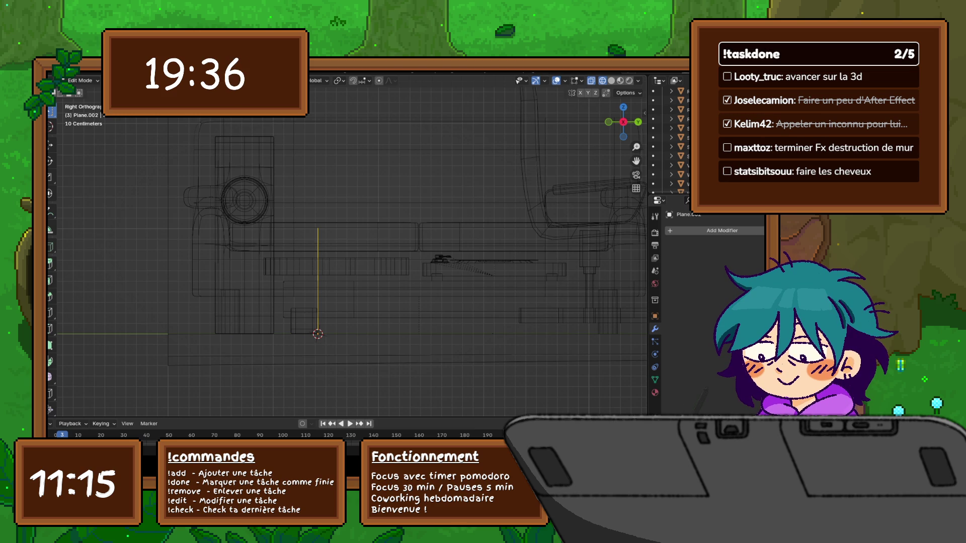
key("g")
key("y")
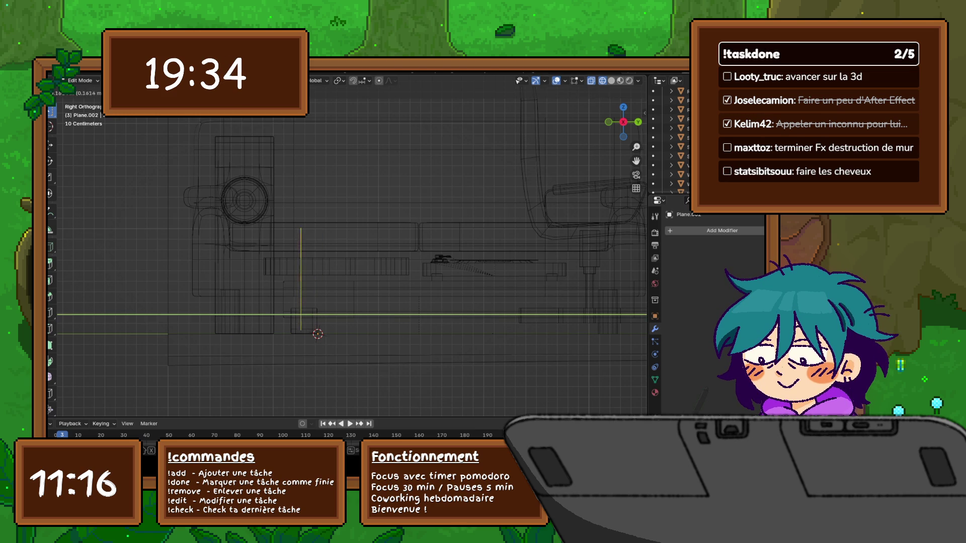
key("Return")
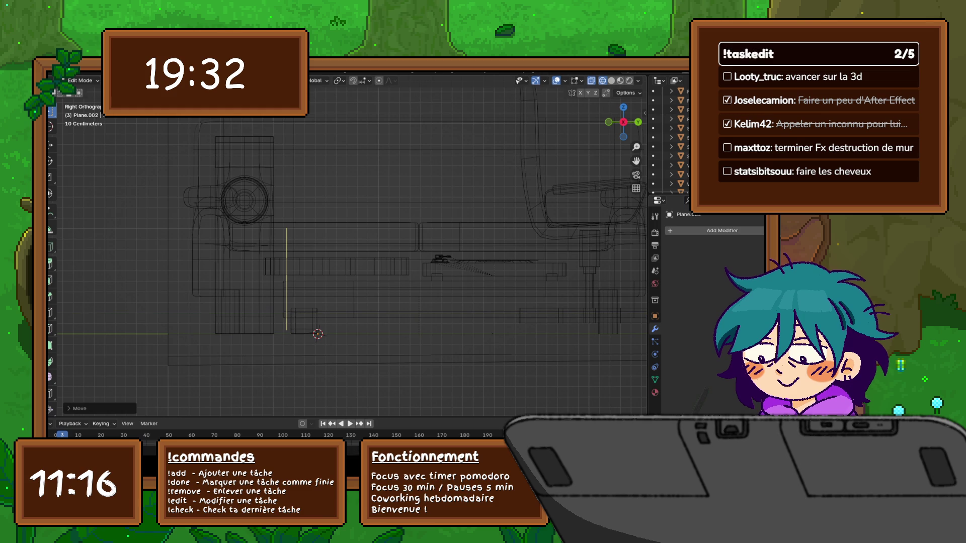
key("r")
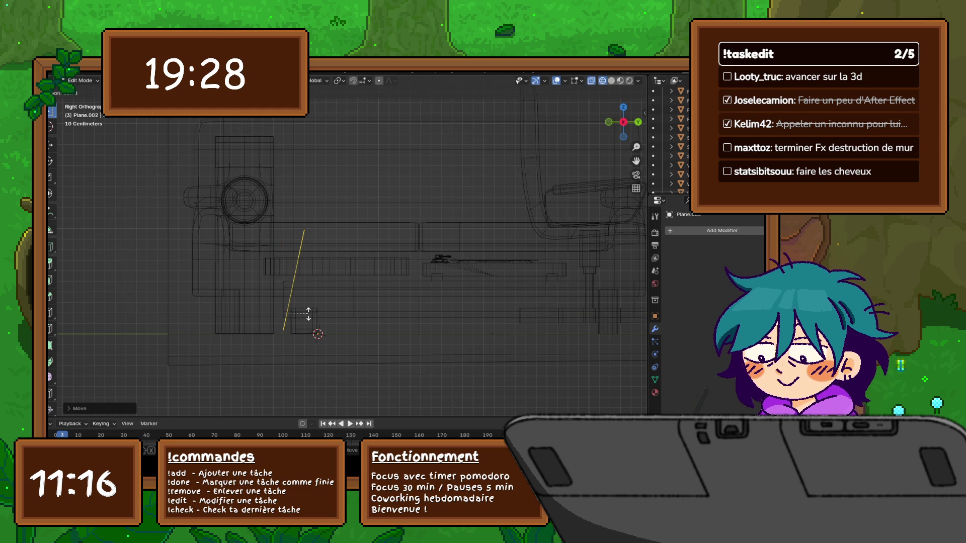
key("Return")
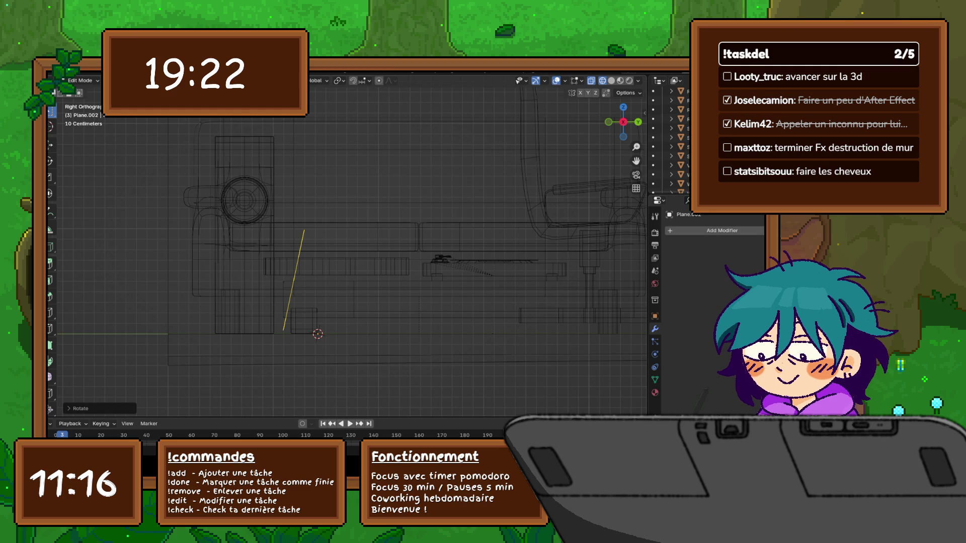
middle_click_drag(352, 252, 314, 236)
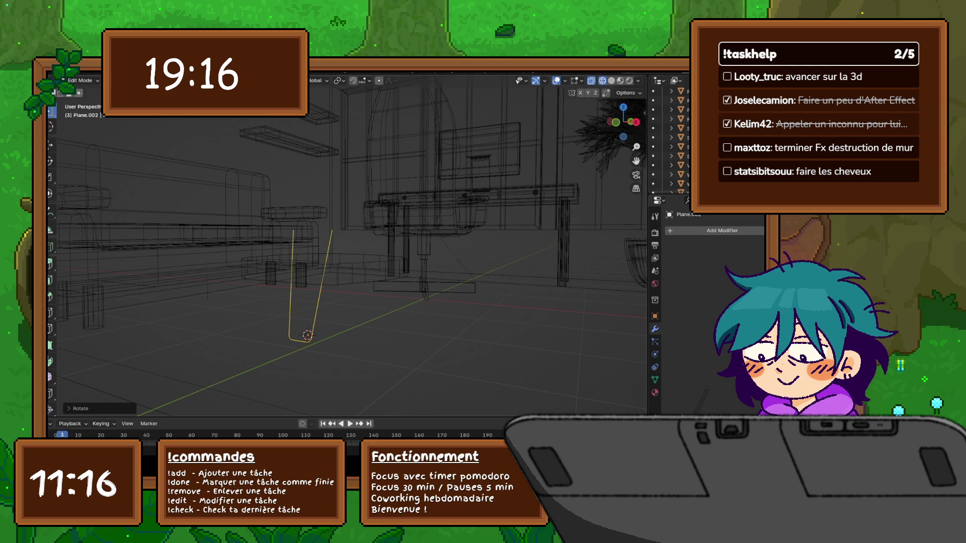
- Undo, switch to Solid shading, slide a leg-outline vertex along its edge, then view from Top
key("ctrl+z")
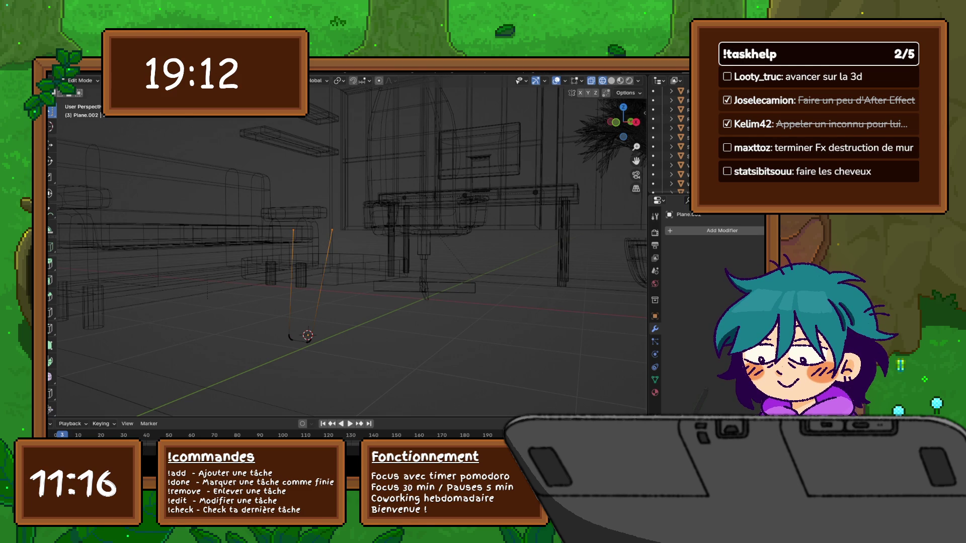
left_click(611, 81)
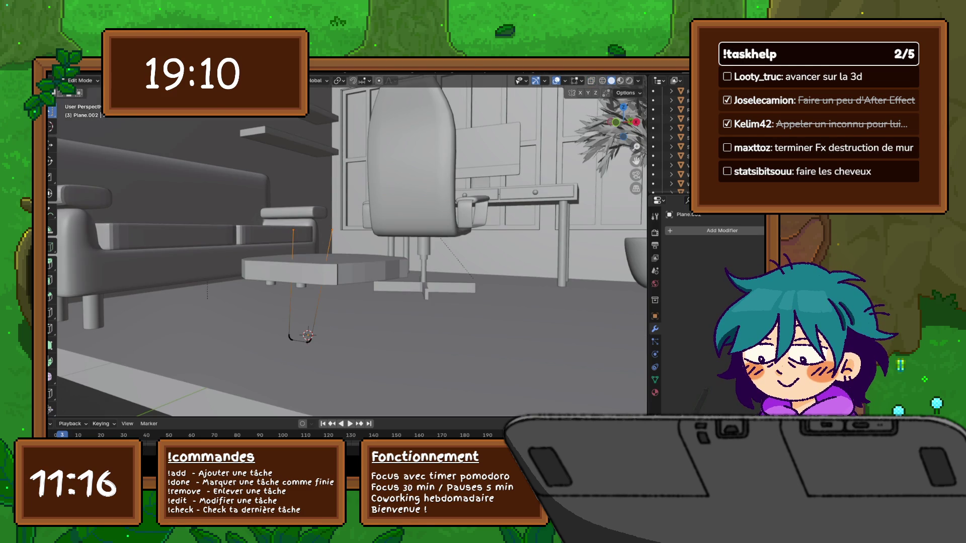
key("e")
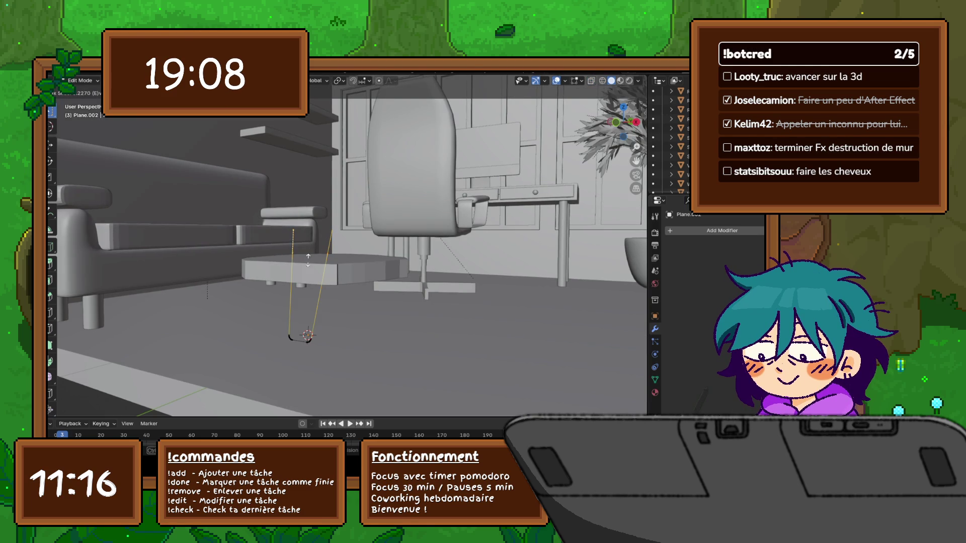
left_click(308, 270)
middle_click_drag(308, 270, 462, 274)
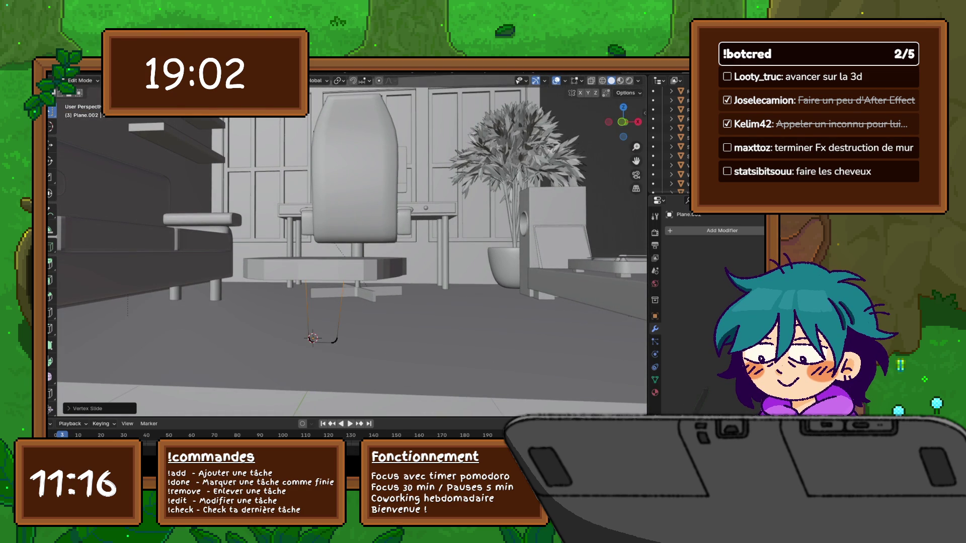
key("KP_7")
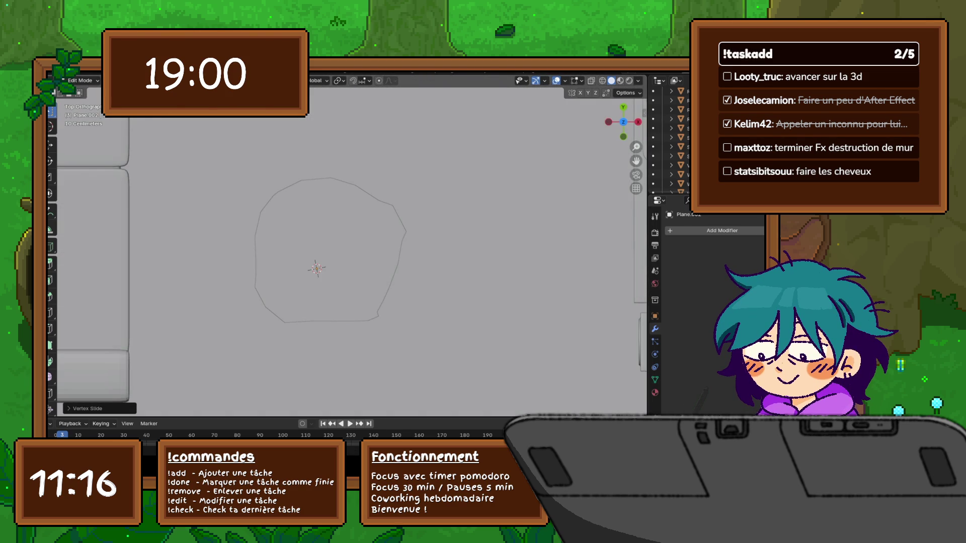
- In wireframe, add the leg profile's bottom edge to the selection and spin it around the table centre
key("shift+z")
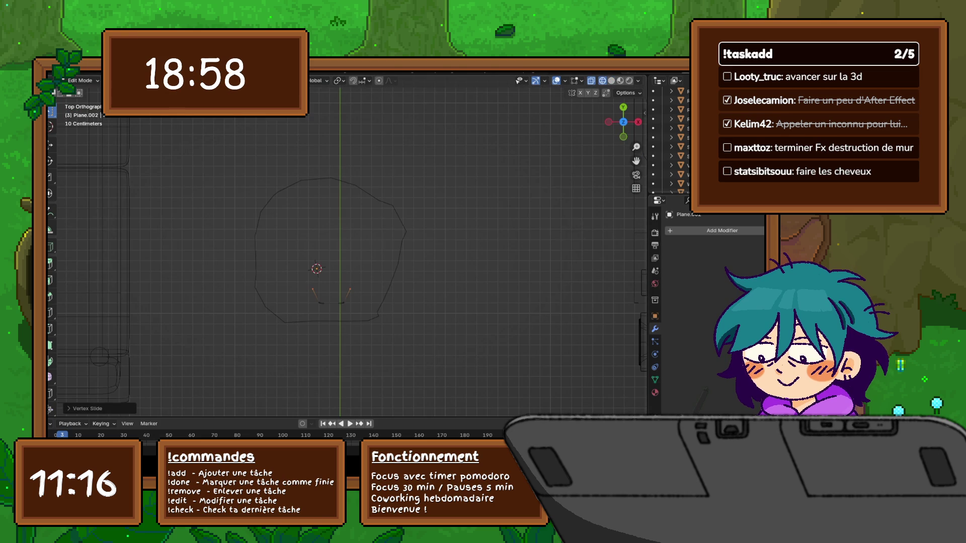
key("ctrl+KP_Add")
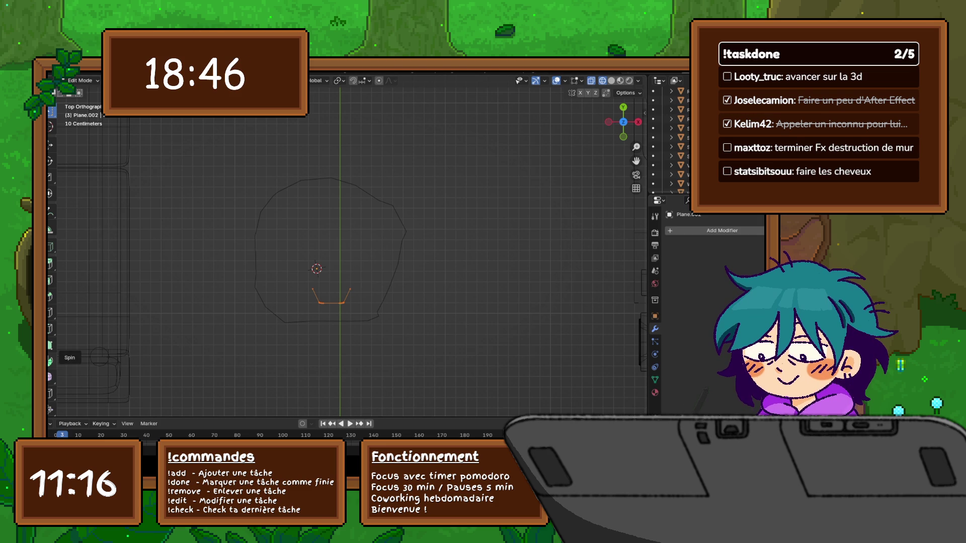
left_click(50, 361)
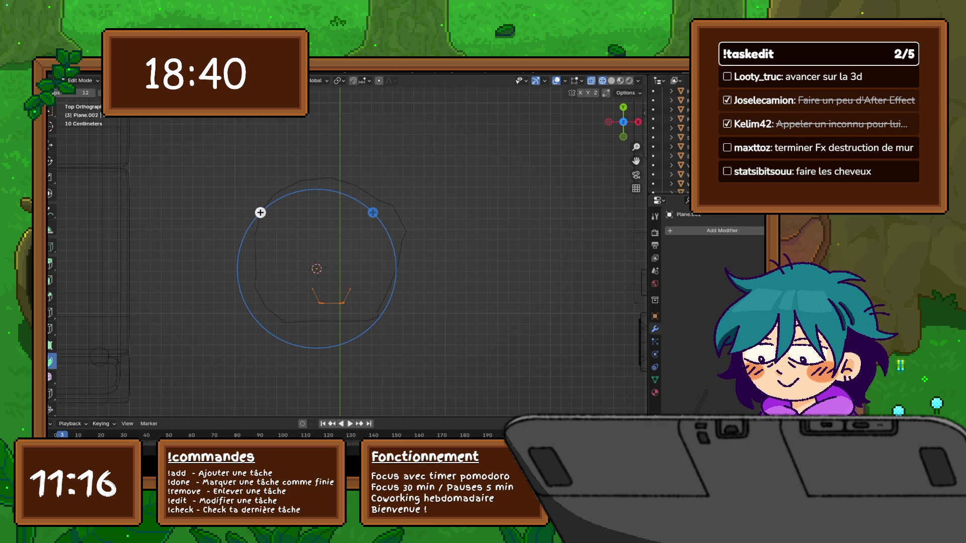
mouse_move(260, 212)
left_mouse_down()
mouse_move(274, 317)
mouse_move(372, 302)
mouse_move(360, 218)
mouse_move(316, 201)
left_mouse_up()
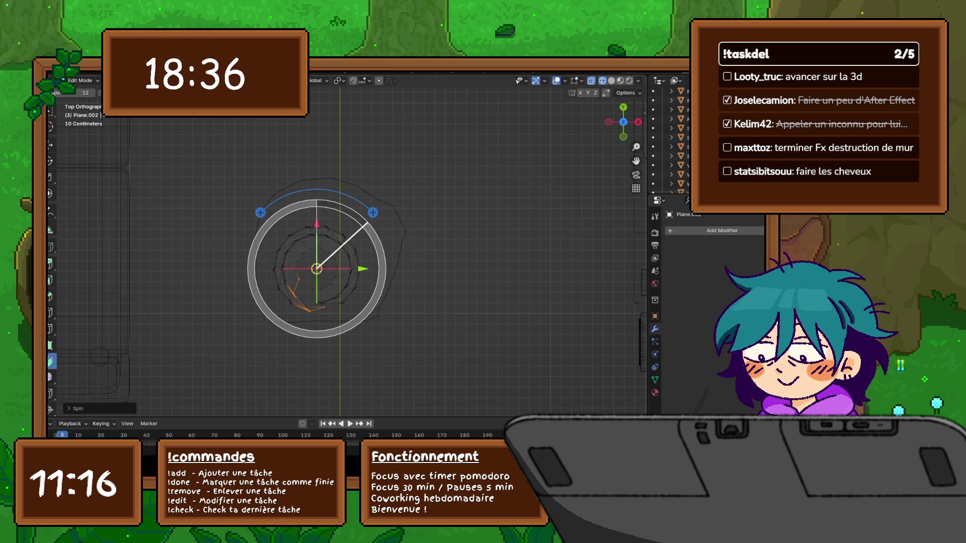
- Set the spin to 3 steps and try angles of 200° and then 180°
left_click(76, 408)
left_click(151, 308)
type("3")
key("Return")
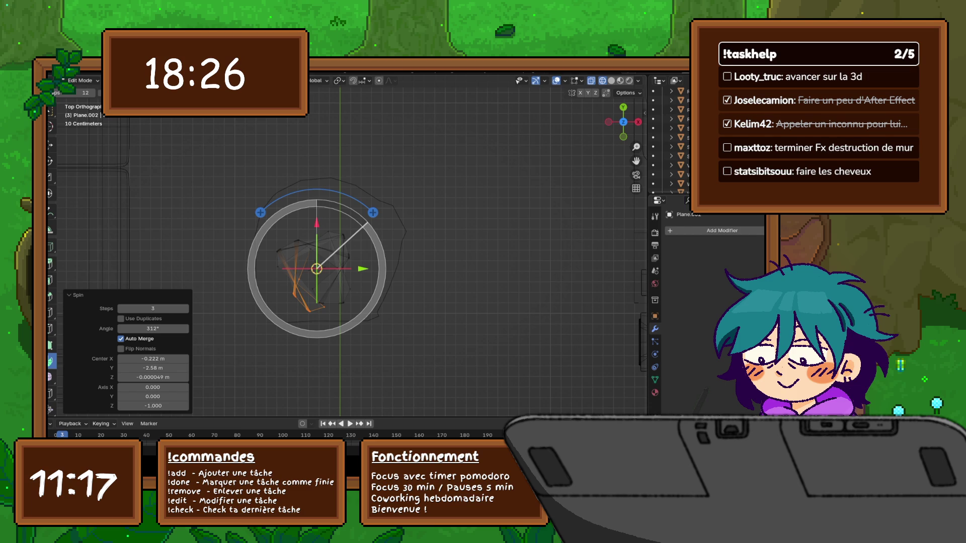
left_click(153, 328)
type("2")
key("Return")
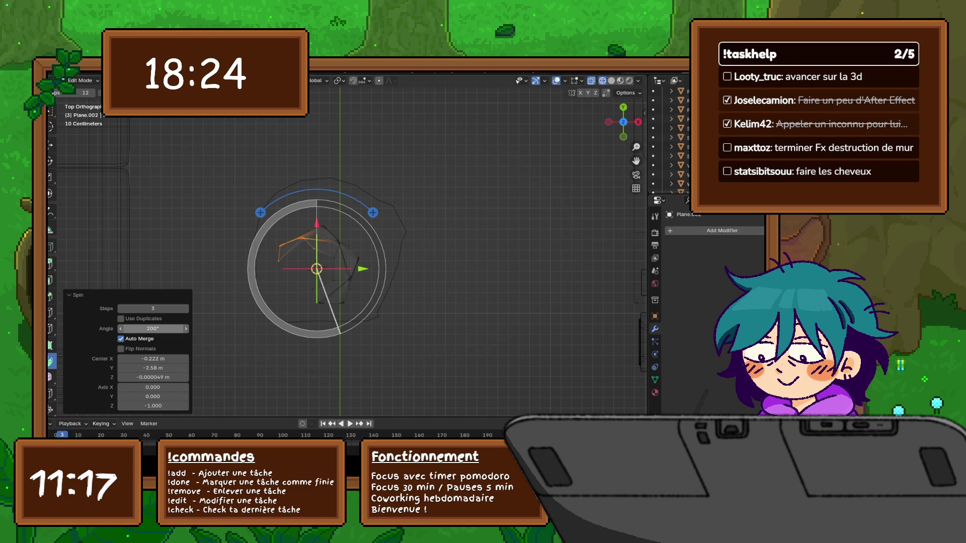
left_click(153, 328)
type("180")
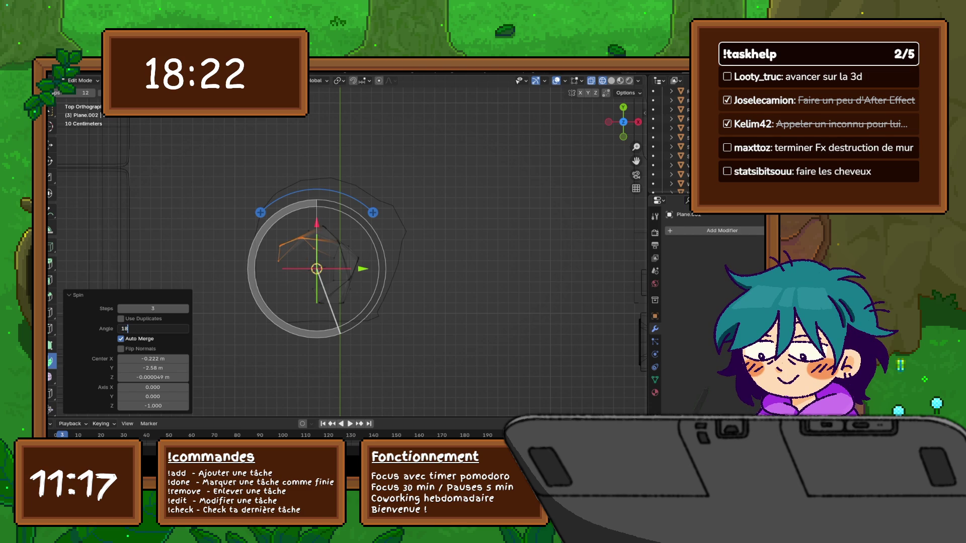
key("Return")
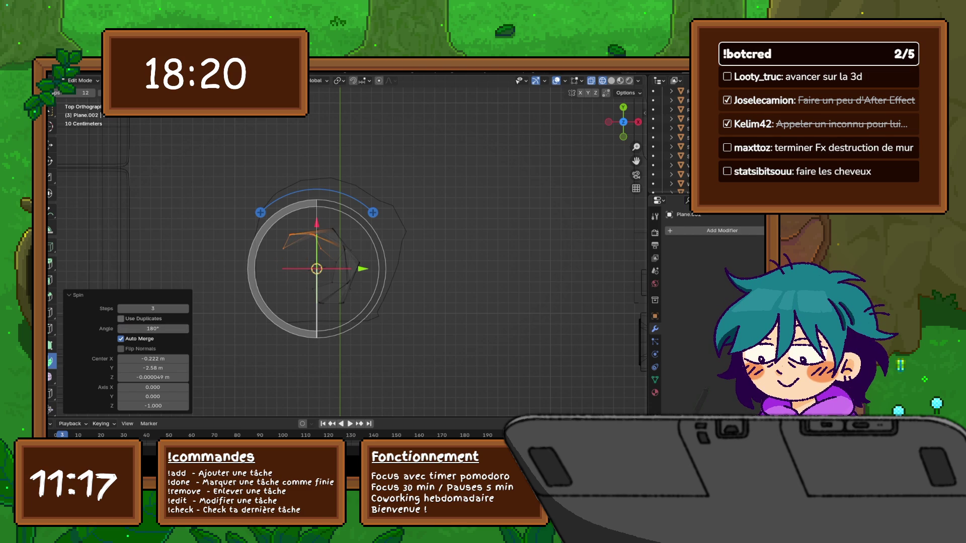
- Change to 2 steps with Use Duplicates at 240°, inspect in perspective, then undo the spin
left_click(120, 308)
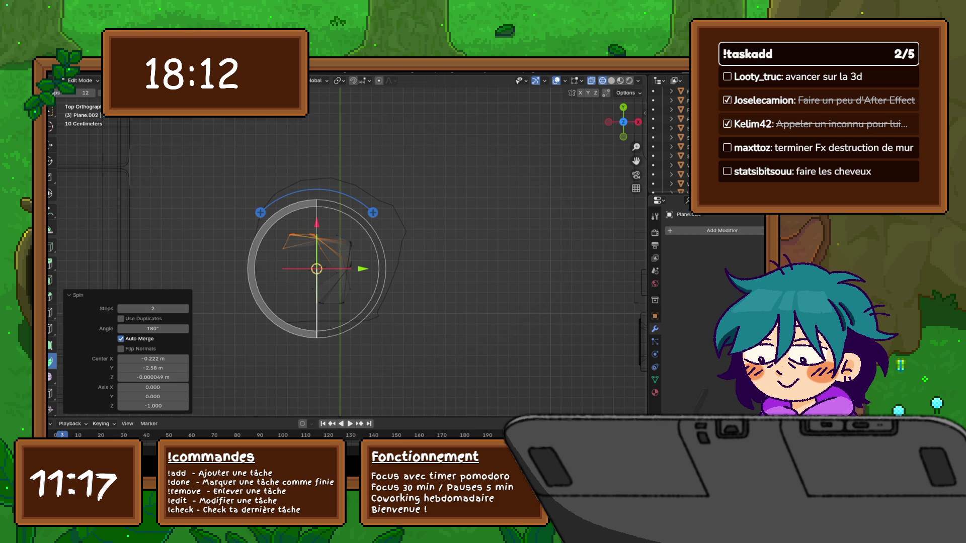
left_click(121, 318)
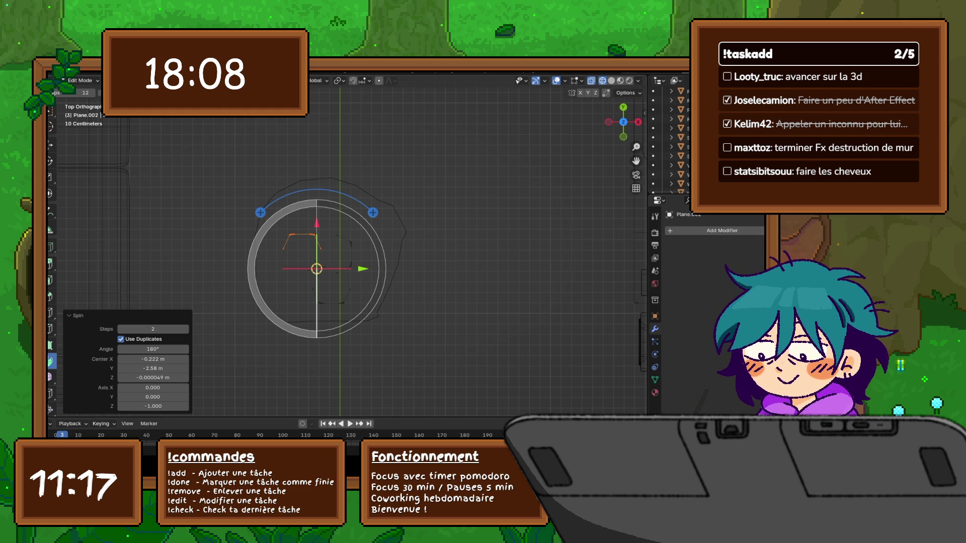
left_click(153, 349)
type("240")
key("Return")
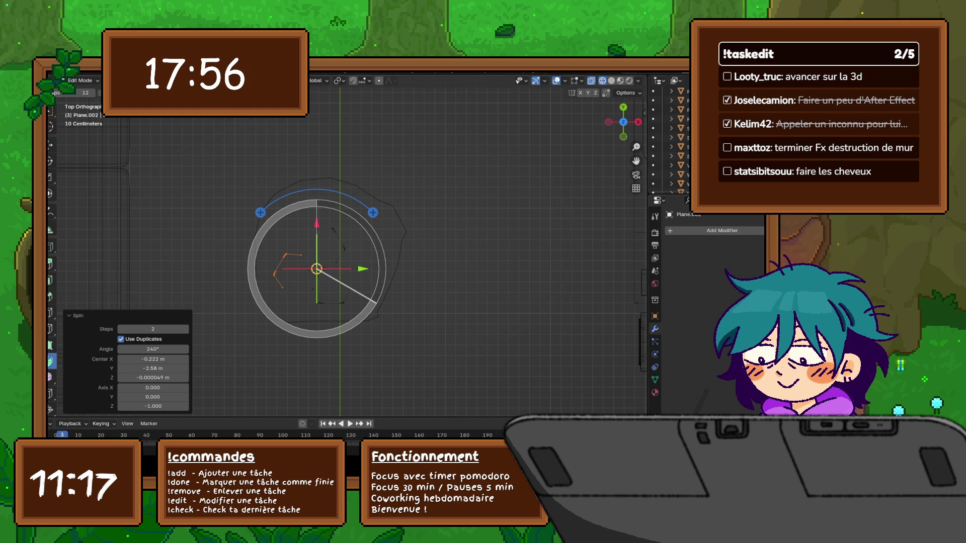
mouse_move(352, 251)
middle_mouse_down()
mouse_move(362, 222)
mouse_move(393, 212)
middle_mouse_up()
key("ctrl+z")
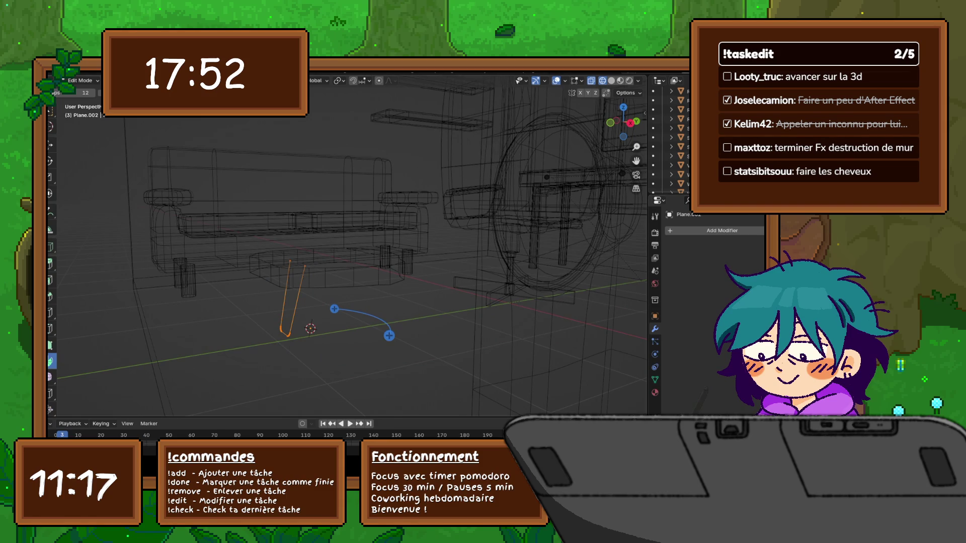
- Step back in undo history, pick Extrude Region, and move the selected edges with proportional editing
key("ctrl+shift+z")
key("ctrl+z")
key("ctrl+z")
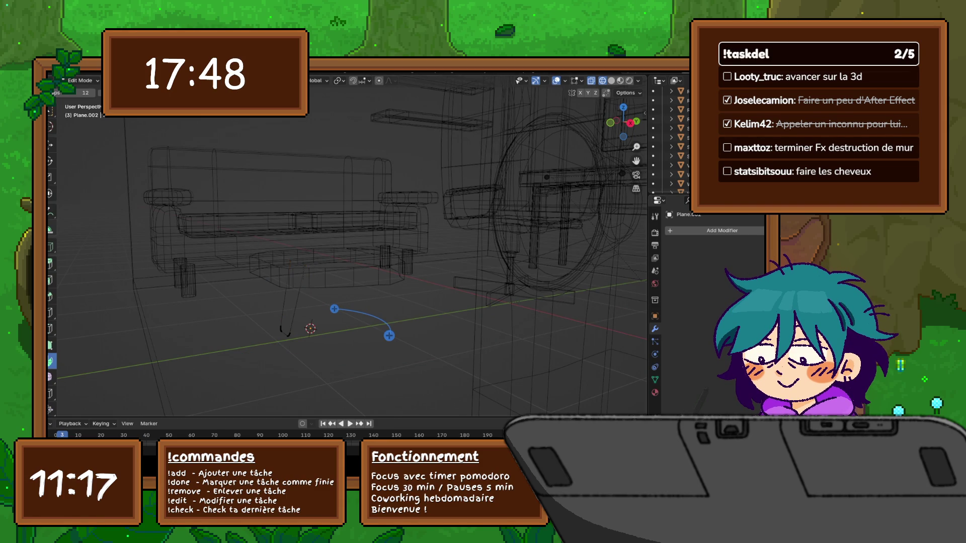
left_click(50, 265)
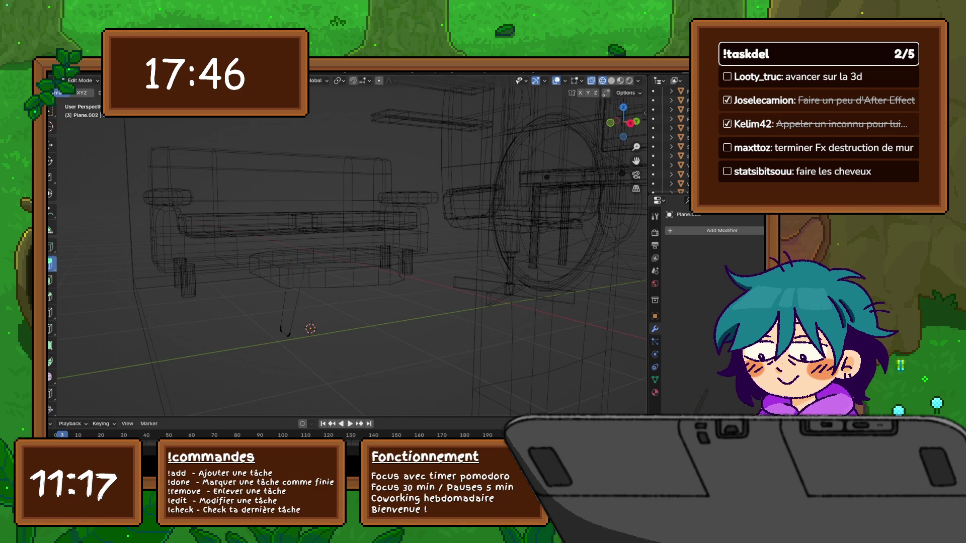
middle_click_drag(352, 251, 413, 241)
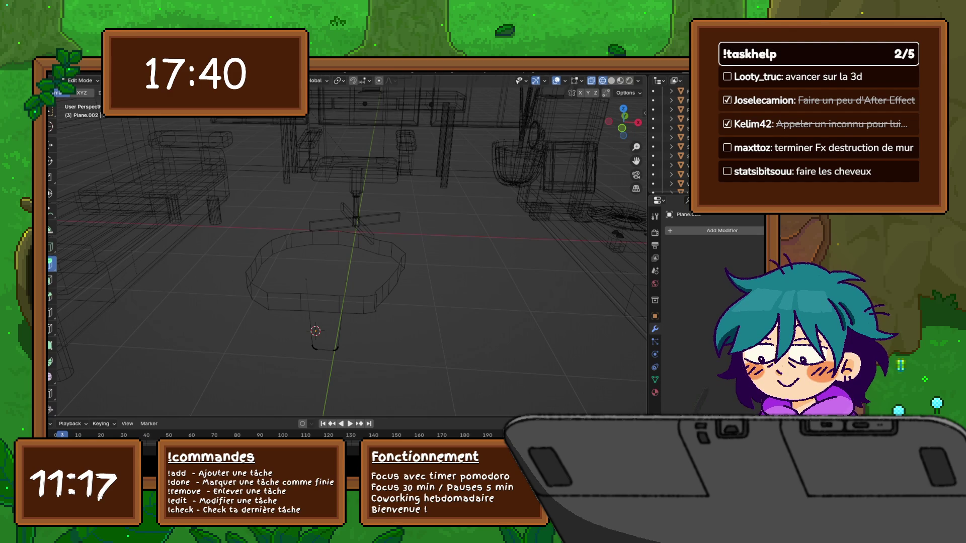
mouse_move(322, 327)
middle_mouse_down()
mouse_move(354, 352)
mouse_move(317, 345)
mouse_move(306, 395)
mouse_move(318, 349)
middle_mouse_up()
key("g")
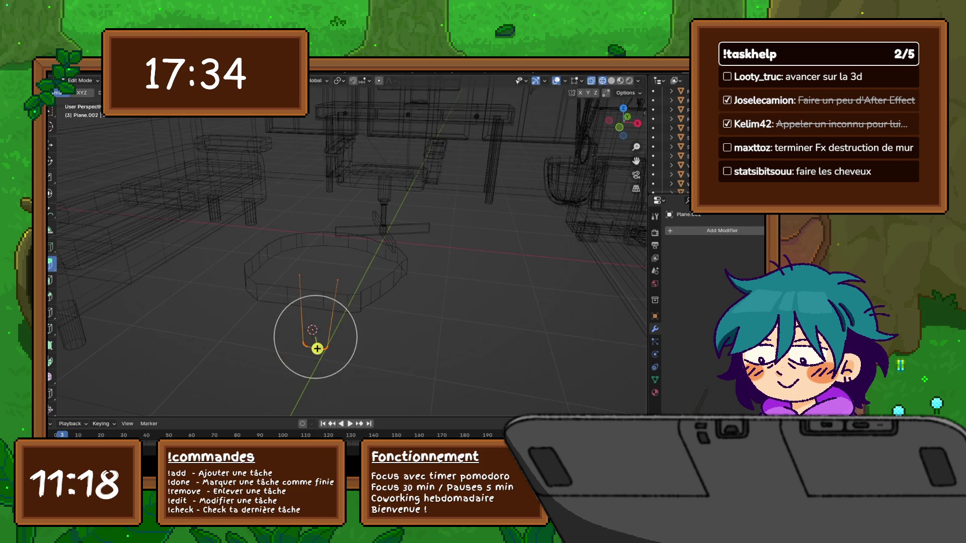
- Check the leg profile from Top and Front views, then return to Object Mode
key("KP_7")
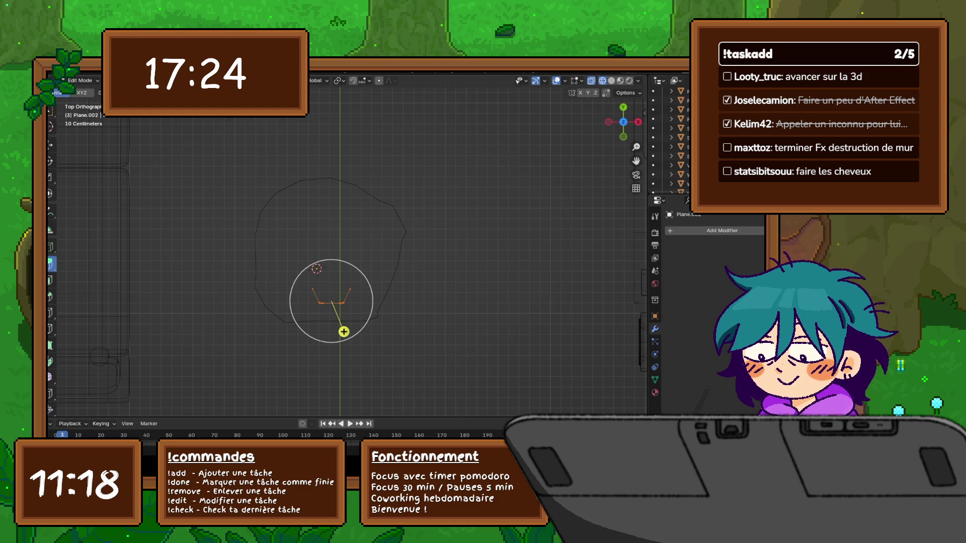
mouse_move(344, 331)
middle_mouse_down()
mouse_move(338, 354)
mouse_move(345, 328)
middle_mouse_up()
key("KP_1")
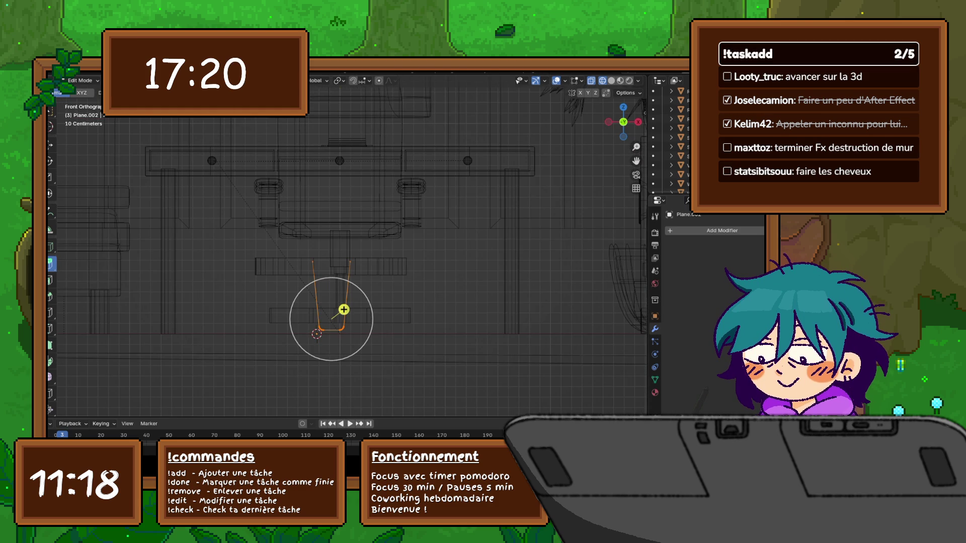
key("KP_7")
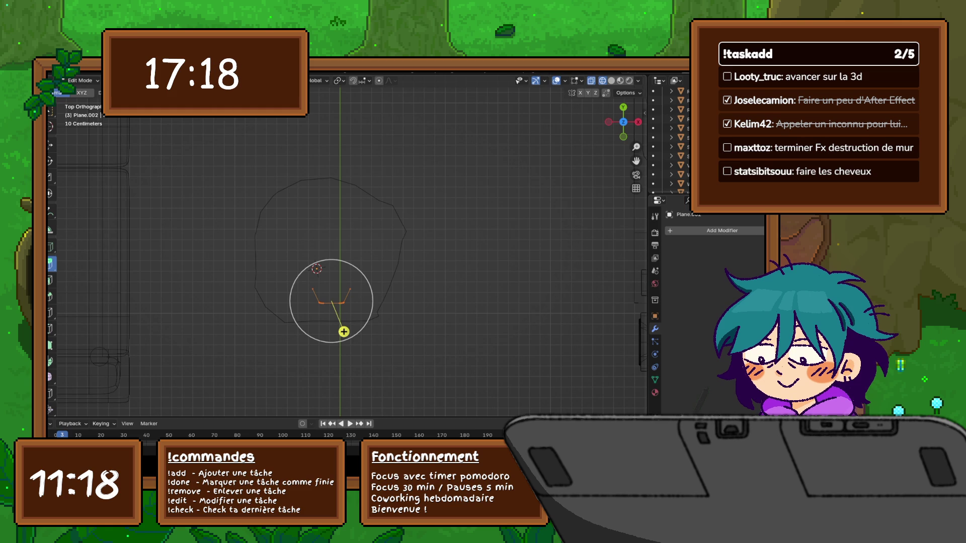
key("Tab")
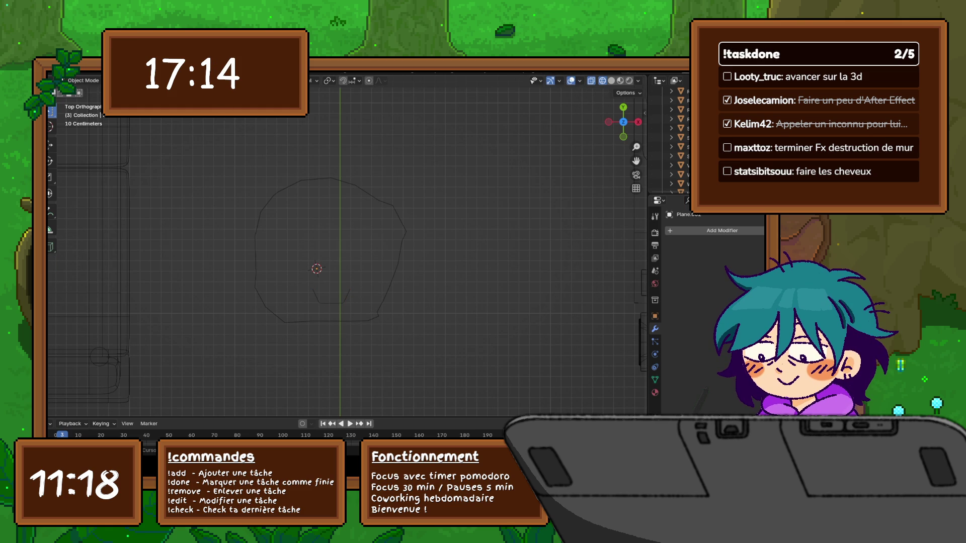
- Place the 3D cursor near the slab, then snap it to the active object
right_click(326, 251, "shift")
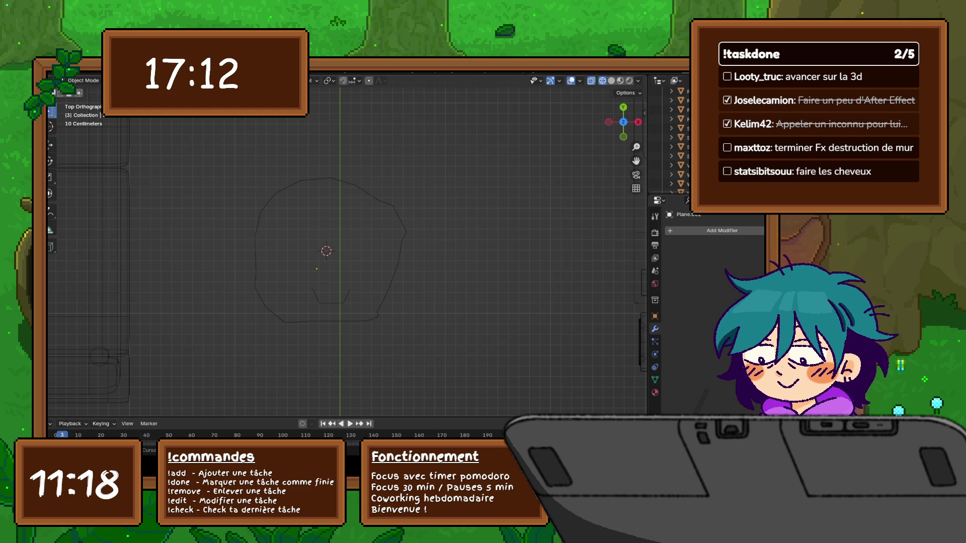
right_click(326, 254, "shift")
right_click(328, 257, "shift")
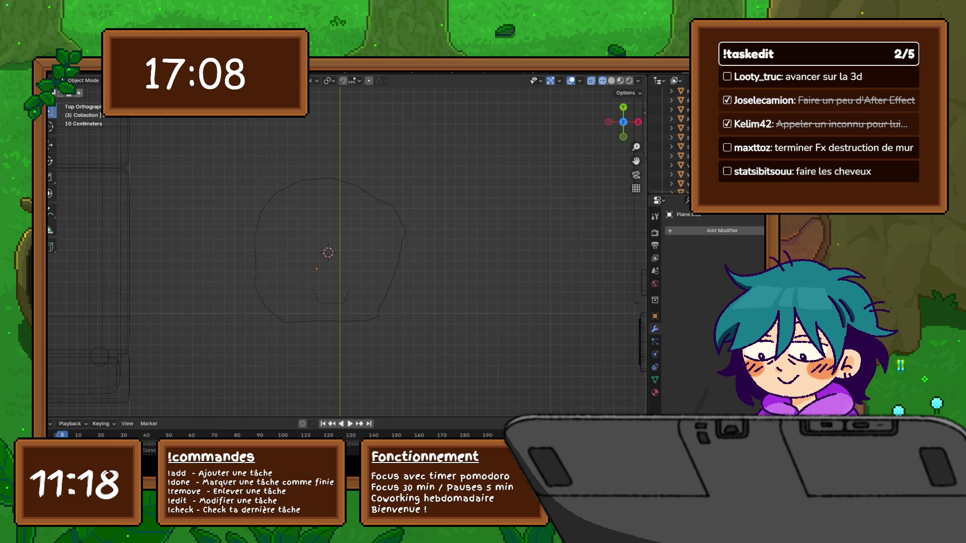
key("shift+s")
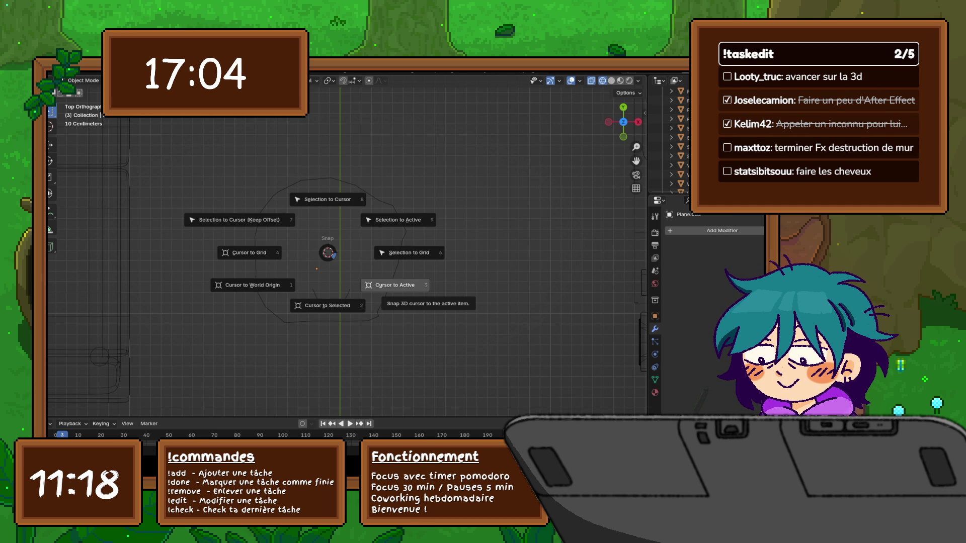
key("3")
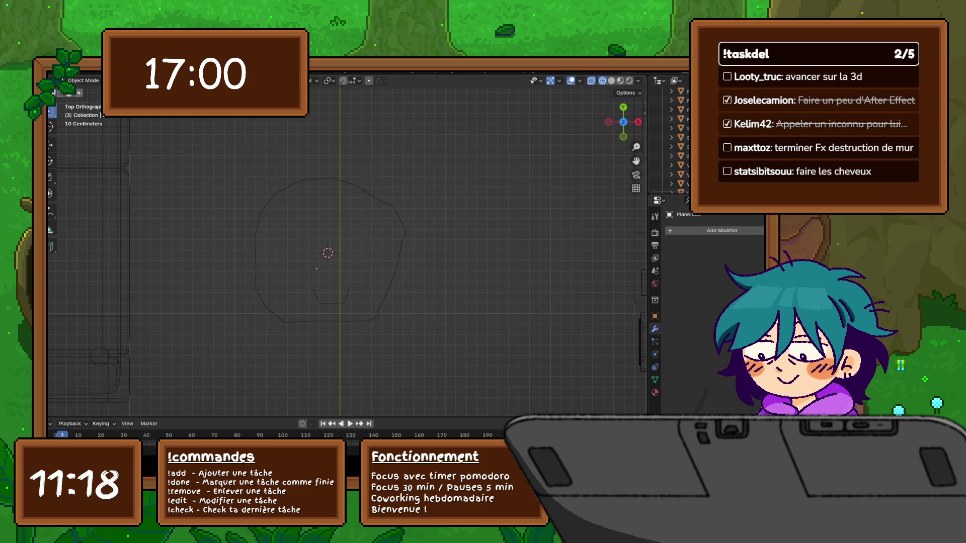
- Snap the leg profile to the 3D cursor, check it in perspective, then repeat keeping offsets
key("shift+s")
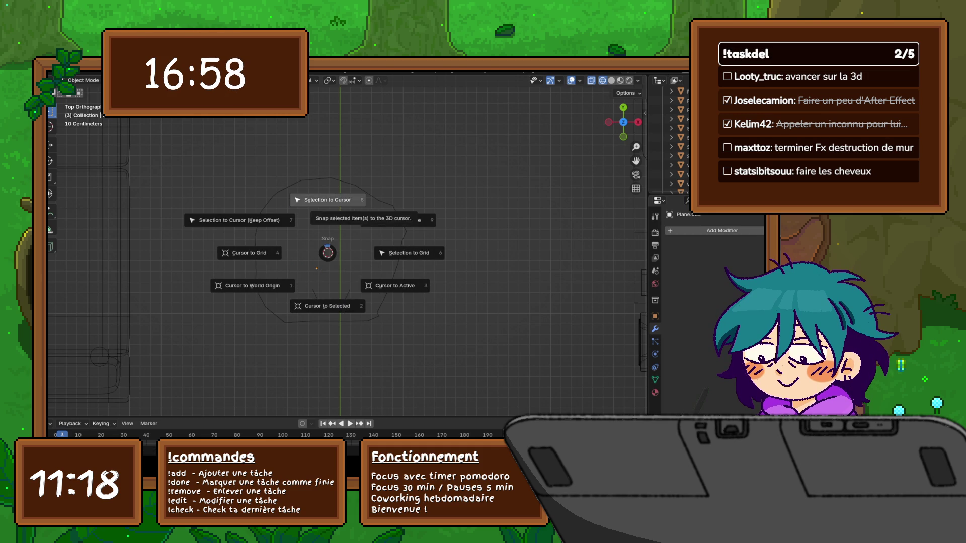
key("8")
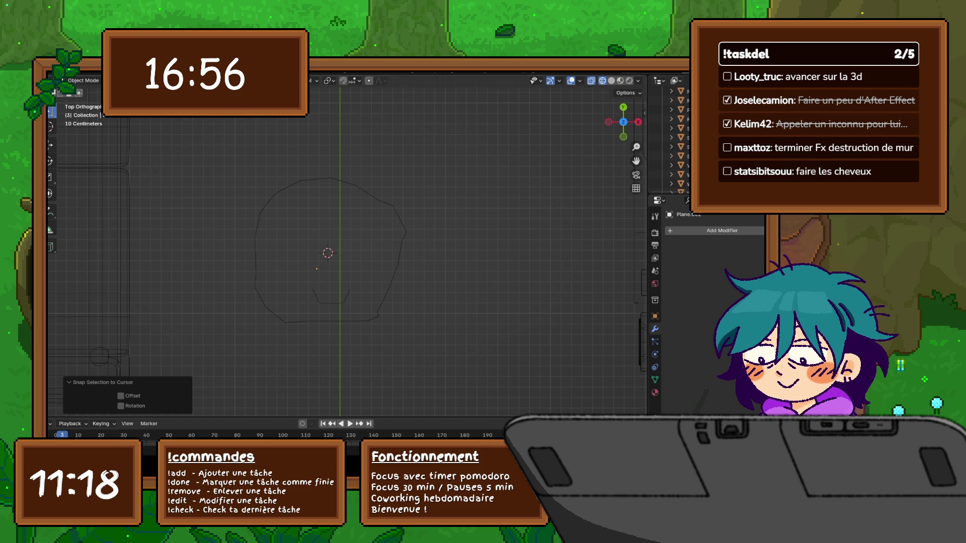
mouse_move(347, 226)
middle_mouse_down()
mouse_move(373, 277)
mouse_move(447, 342)
middle_mouse_up()
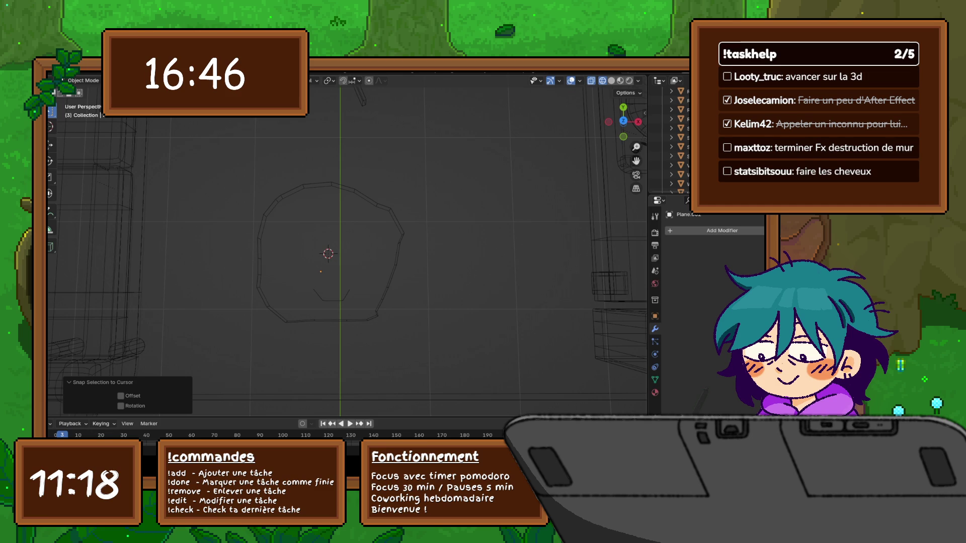
key("KP_7")
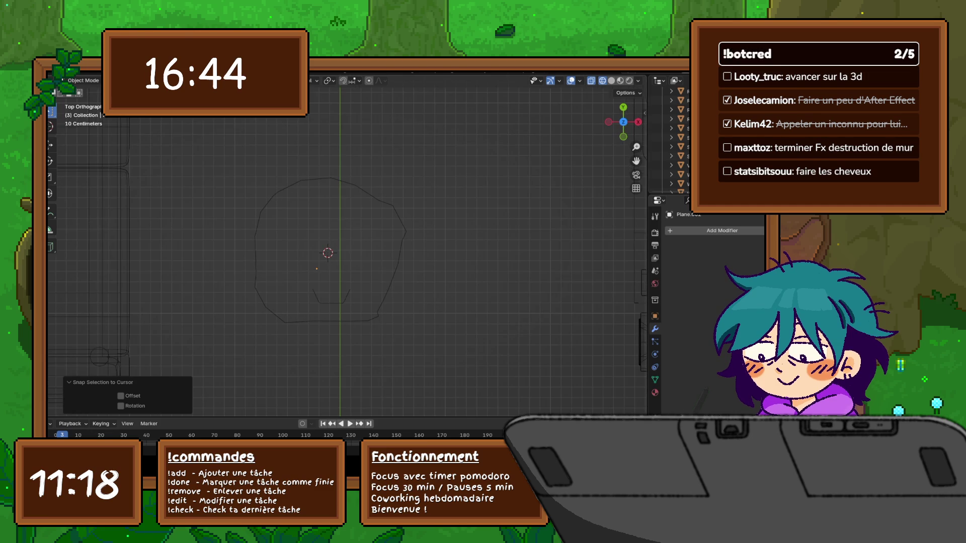
key("shift+s")
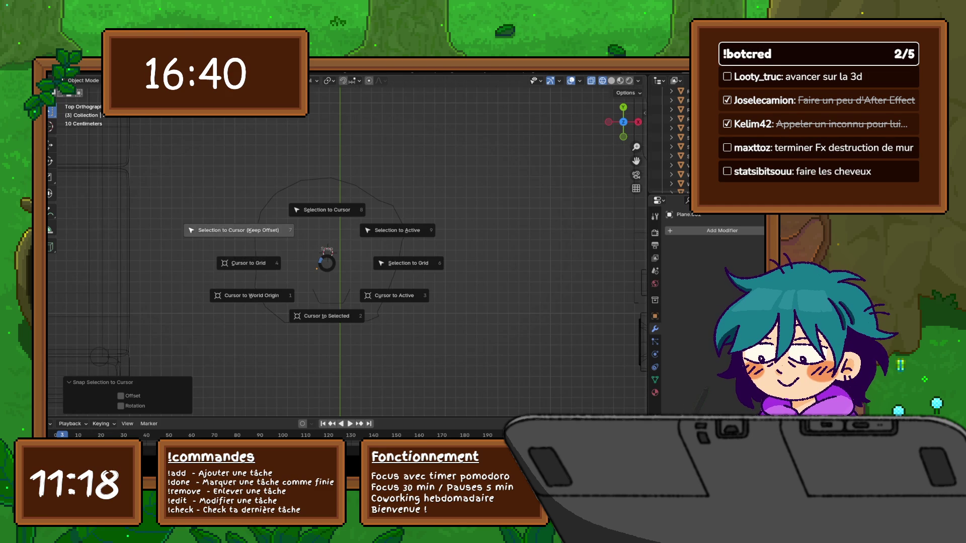
left_click(238, 230)
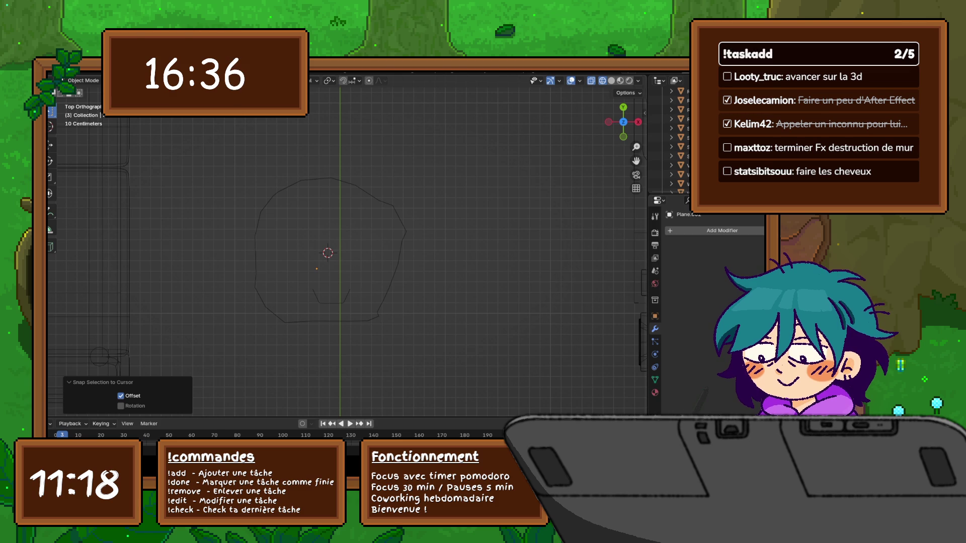
- Send the 3D cursor back to the world origin and select the large round outline
key("shift+s")
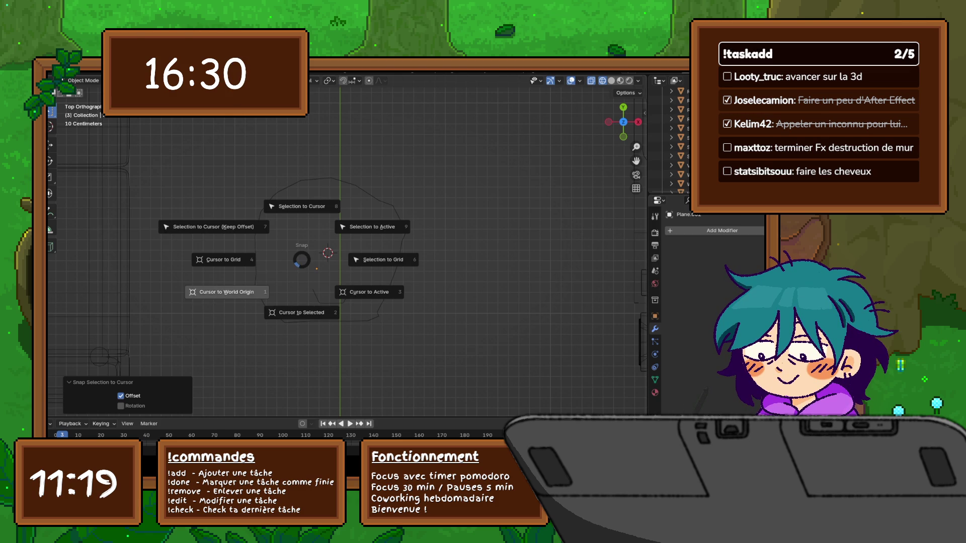
key("1")
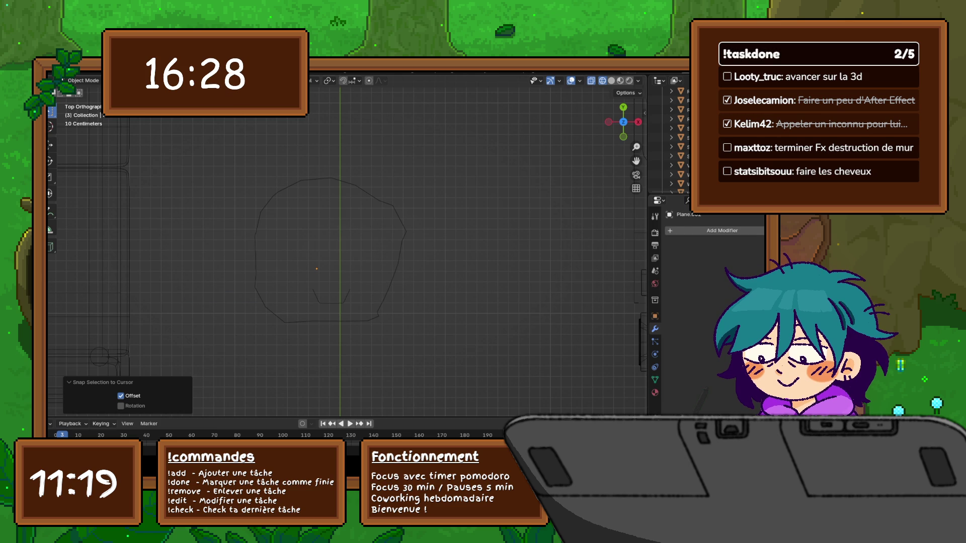
key("shift+s")
key("shift+s")
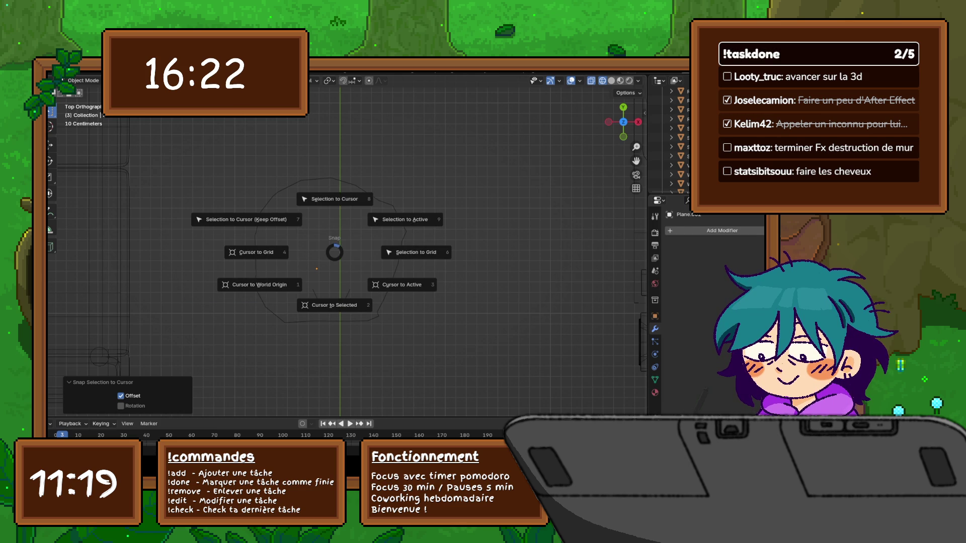
key("9")
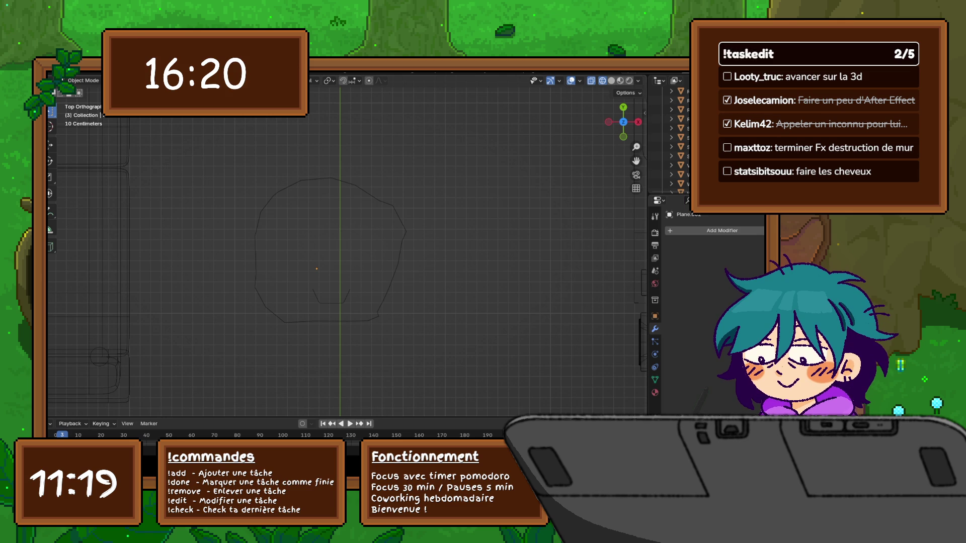
left_click(256, 252)
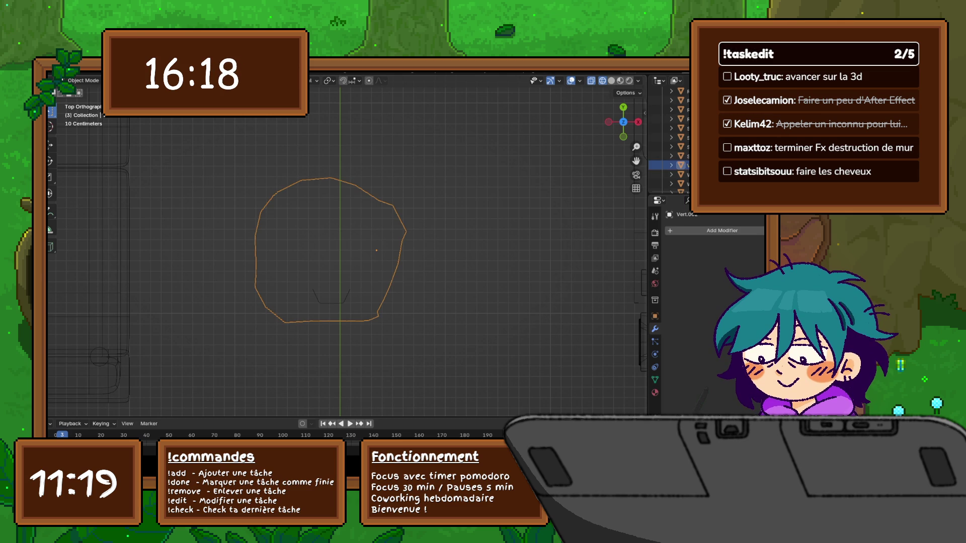
- Snap the 3D cursor to the selected outline's origin
key("shift+s")
left_click(326, 309)
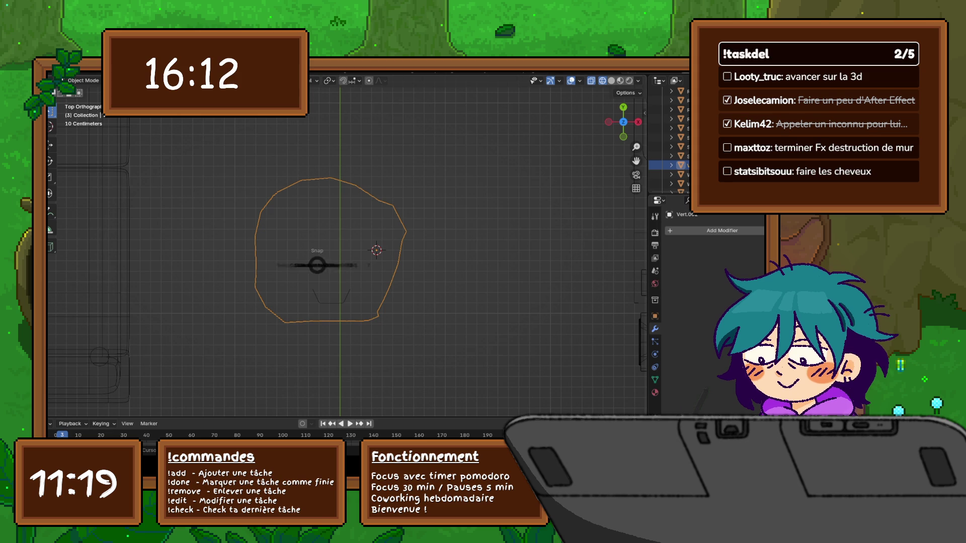
key("shift+s")
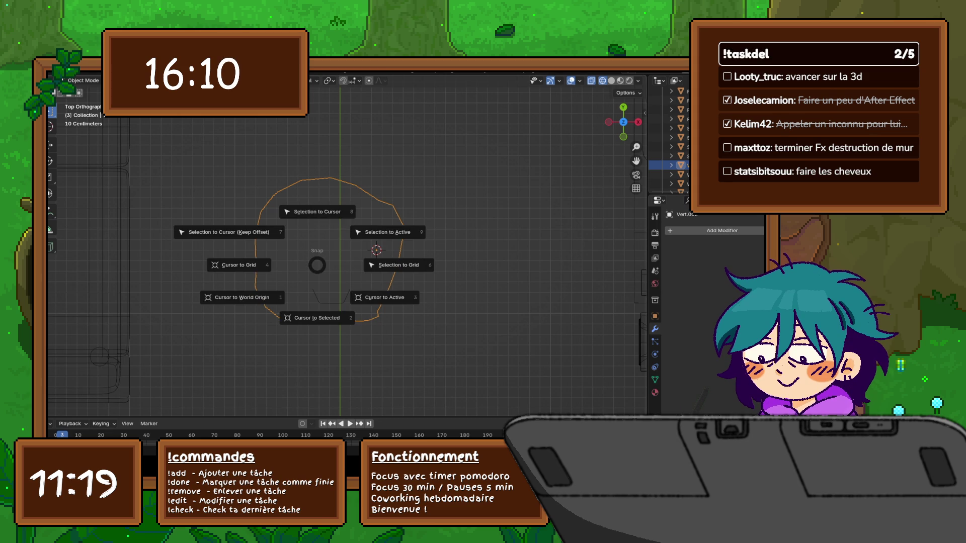
key("Escape")
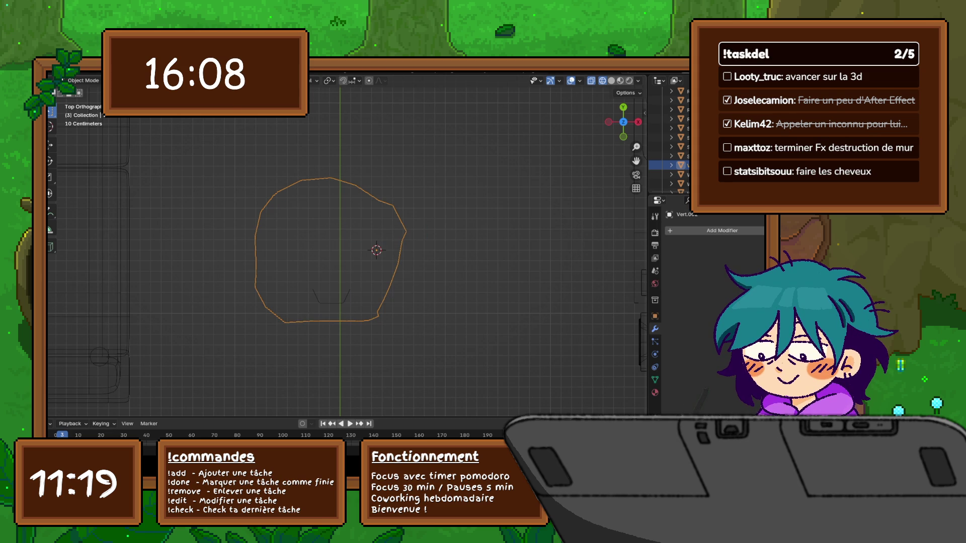
key("shift+s")
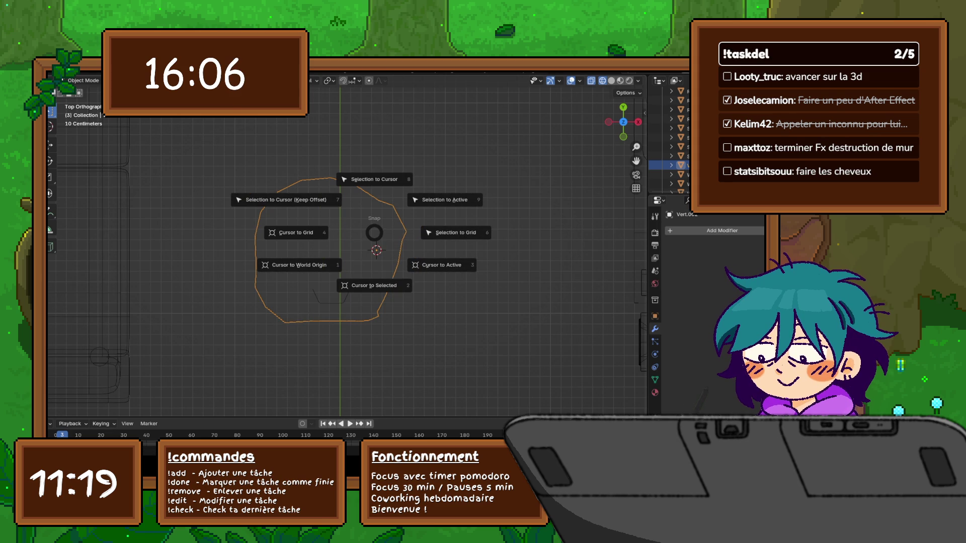
key("Escape")
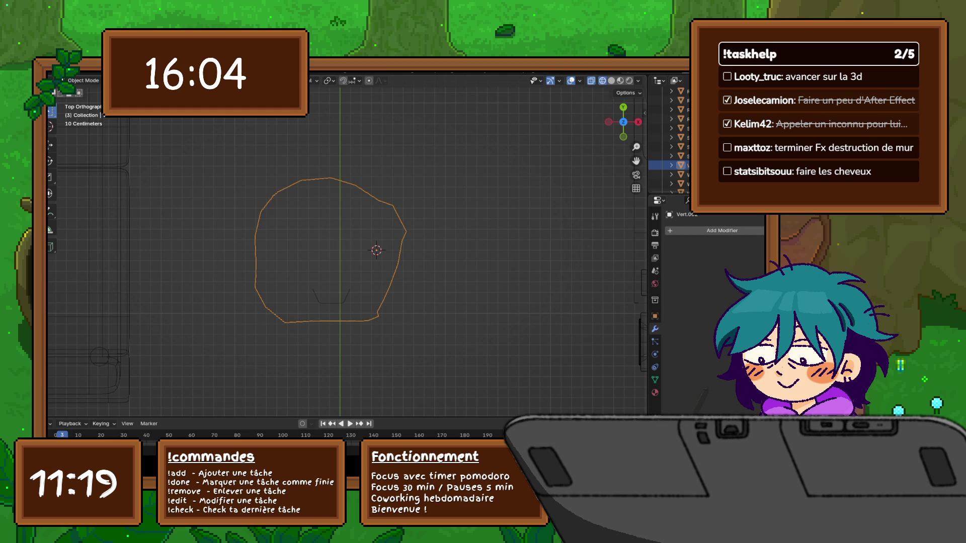
key("shift+s")
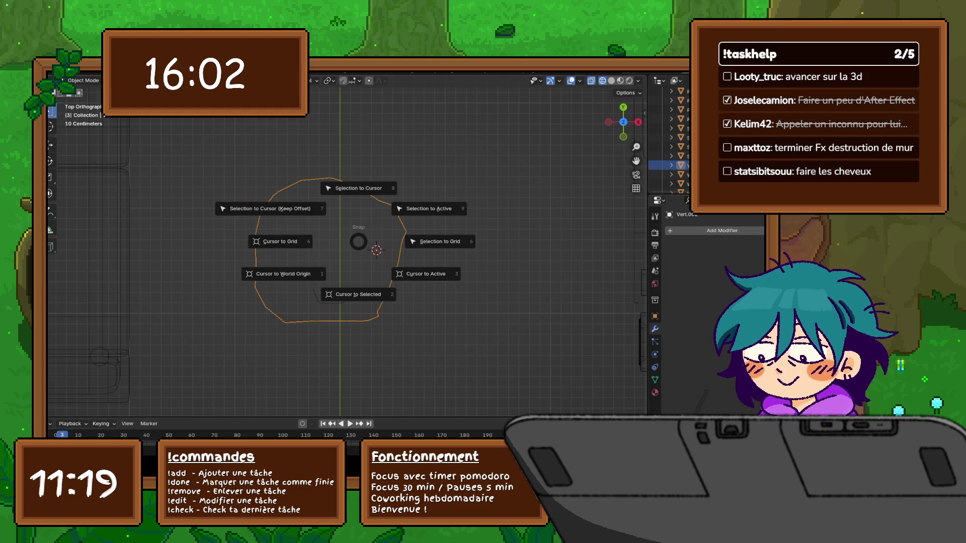
key("Escape")
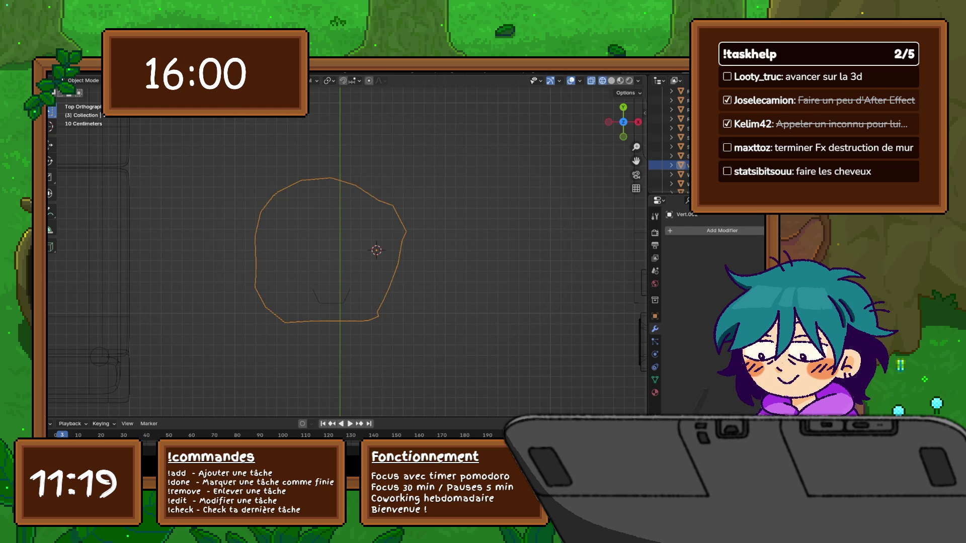
key("shift+s")
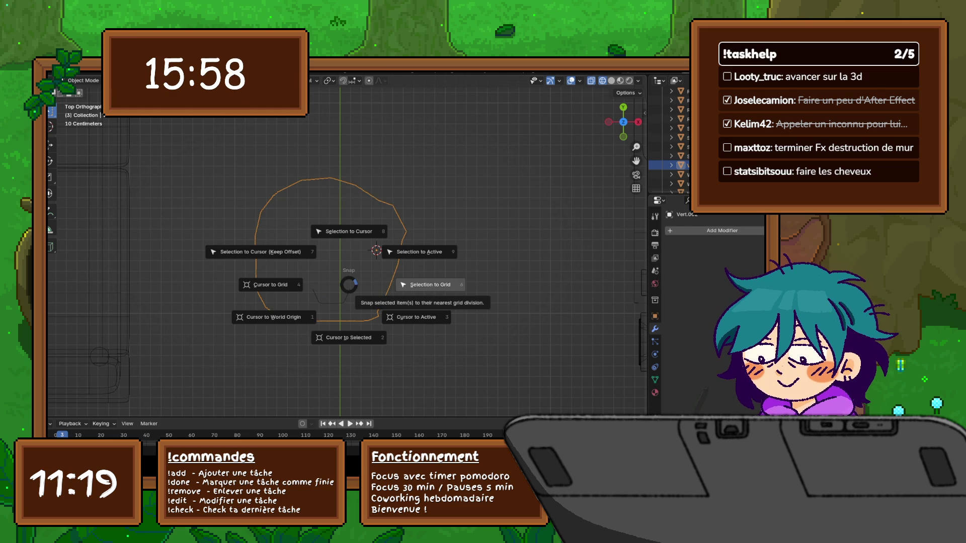
key("Escape")
- Snap the outline to the cursor with Offset unchecked, then move the cursor to the active outline
key("shift+s")
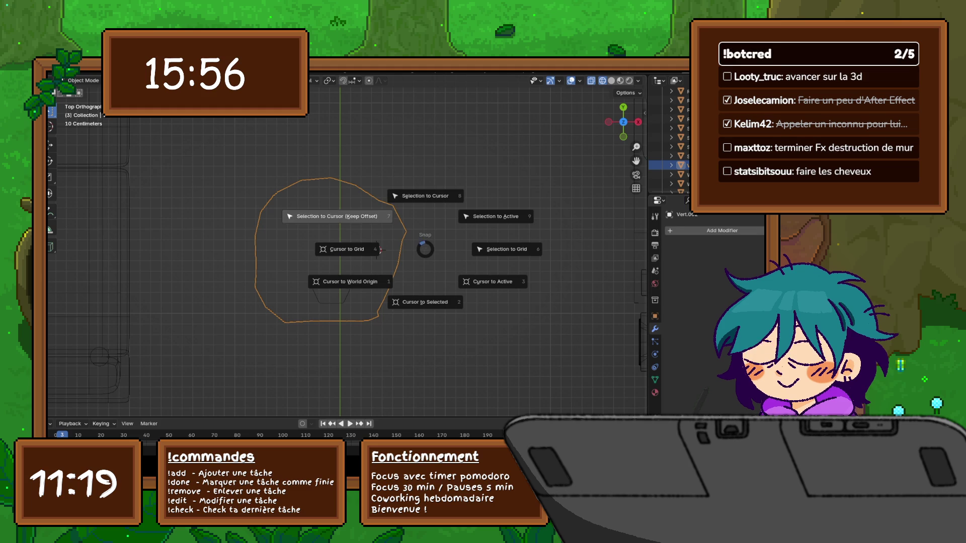
key("8")
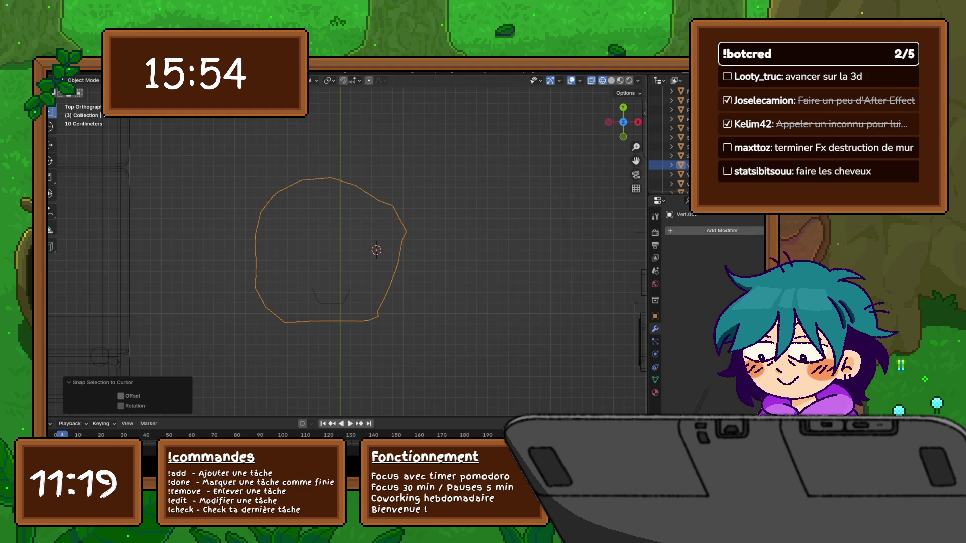
left_click(120, 396)
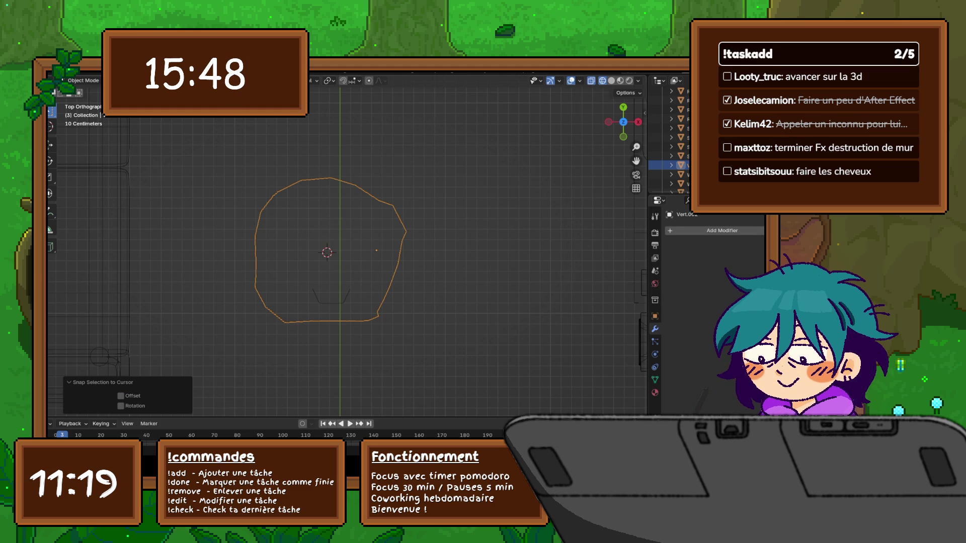
key("shift+s")
key("3")
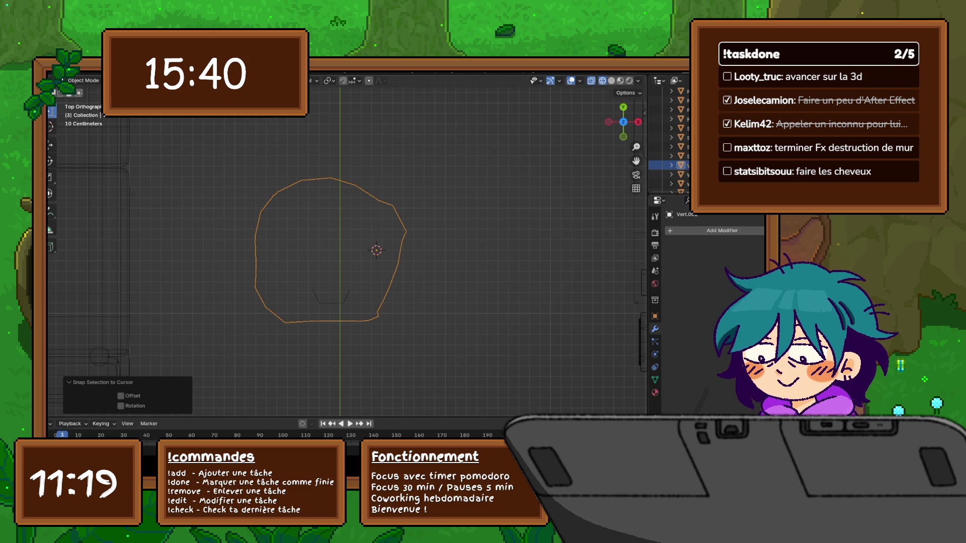
right_click(281, 393)
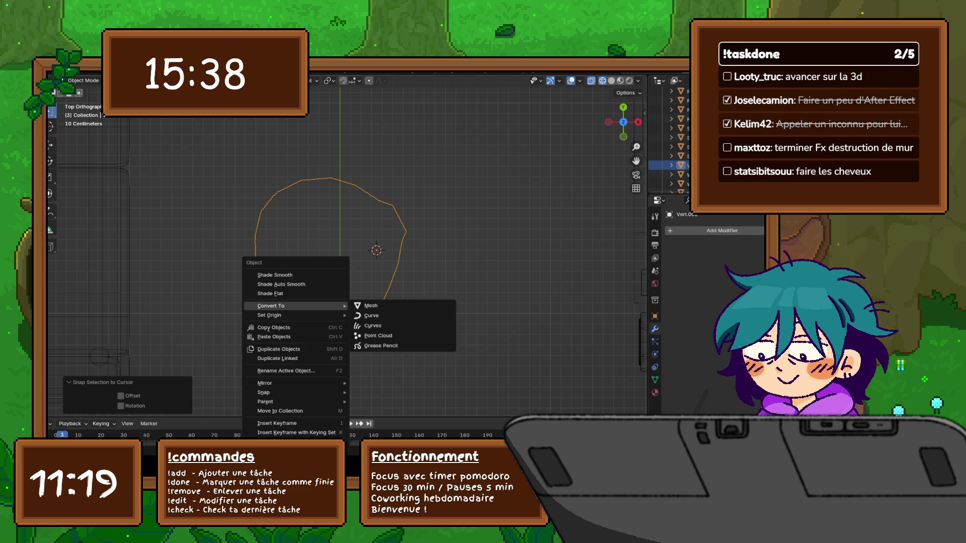
- Select the U-shaped Plane.002 leg profile and bring up Object > Set Origin choices
key("Escape")
left_click(330, 303)
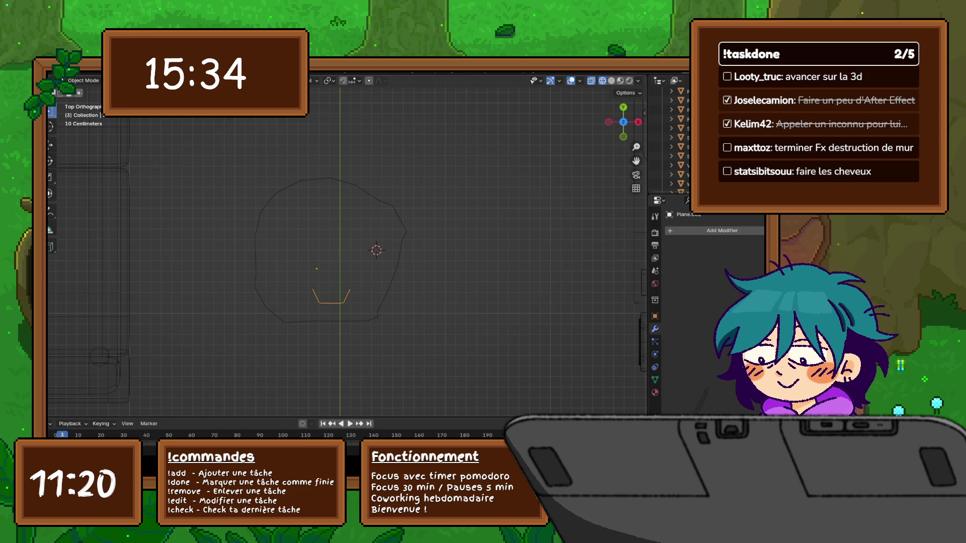
left_click(177, 81)
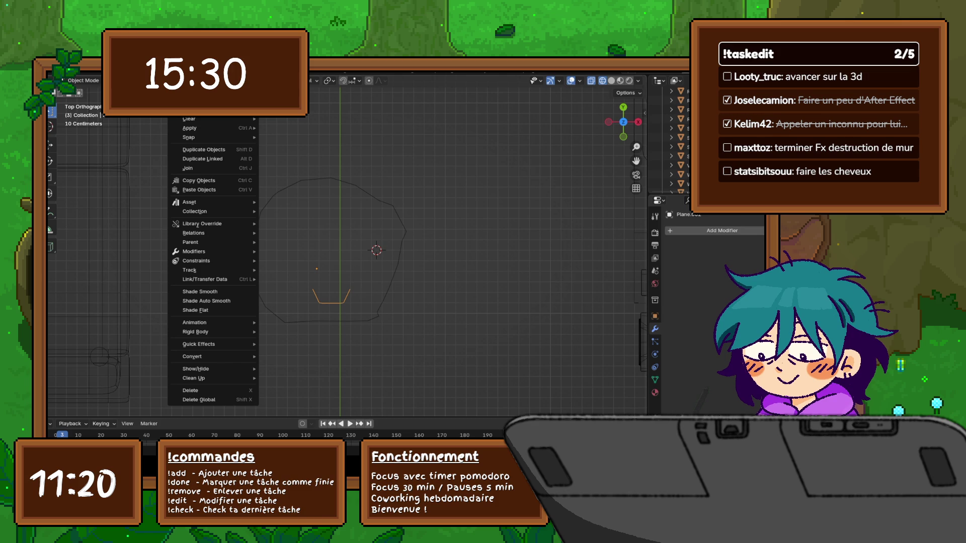
mouse_move(201, 100)
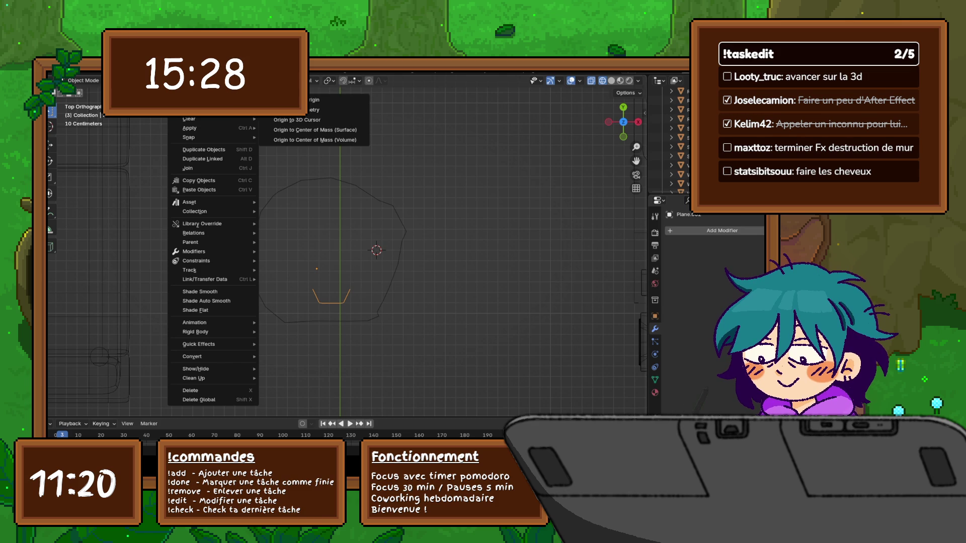
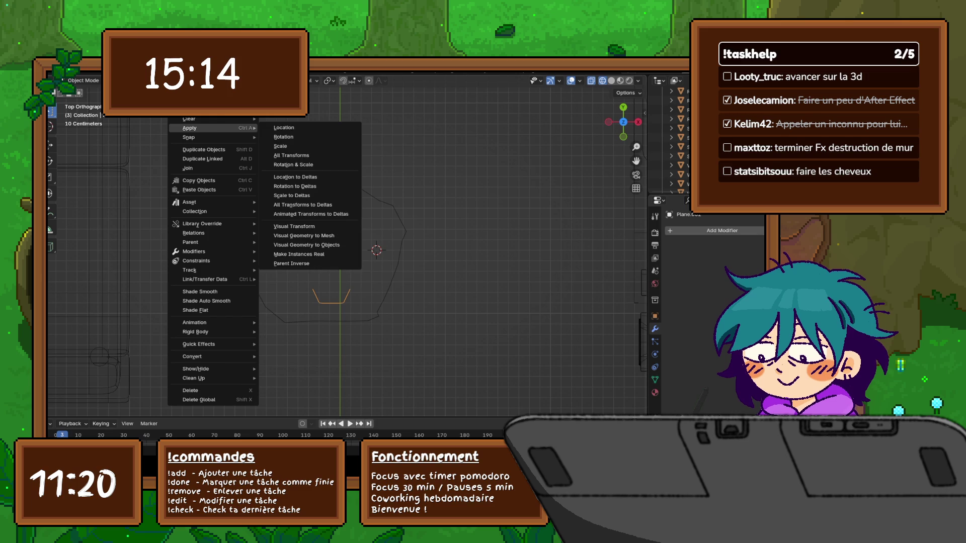
- Select the large outline and set its origin to its geometry
mouse_move(201, 137)
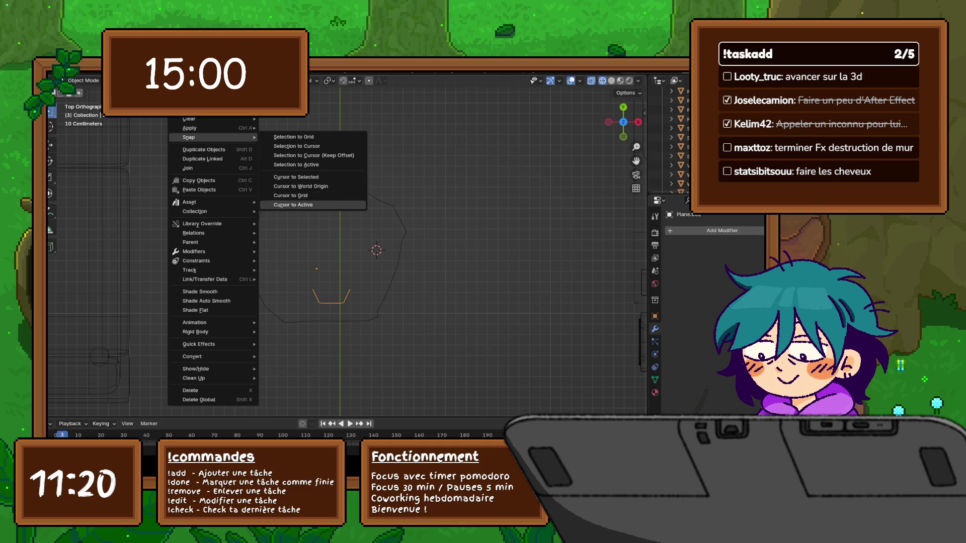
left_click(293, 205)
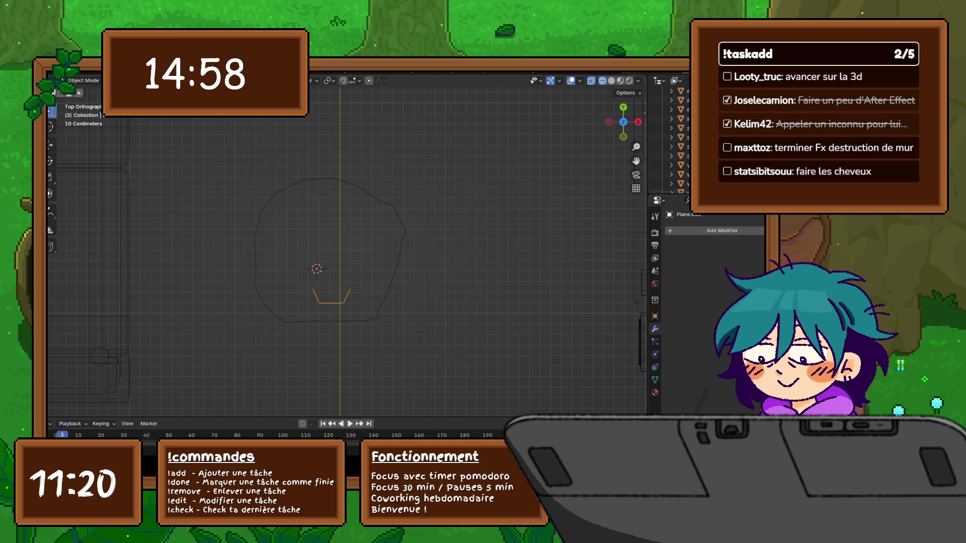
left_click(176, 81)
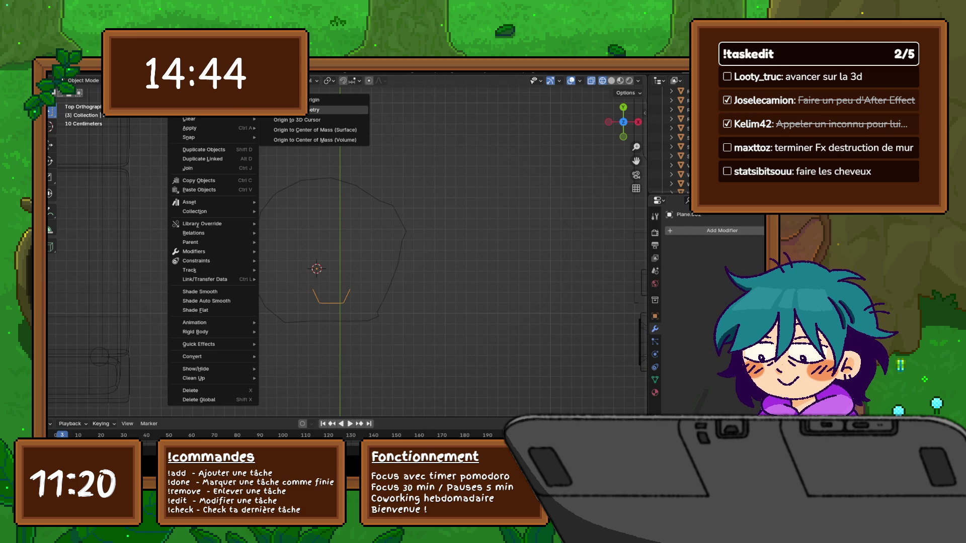
left_click(311, 110)
left_click(669, 165)
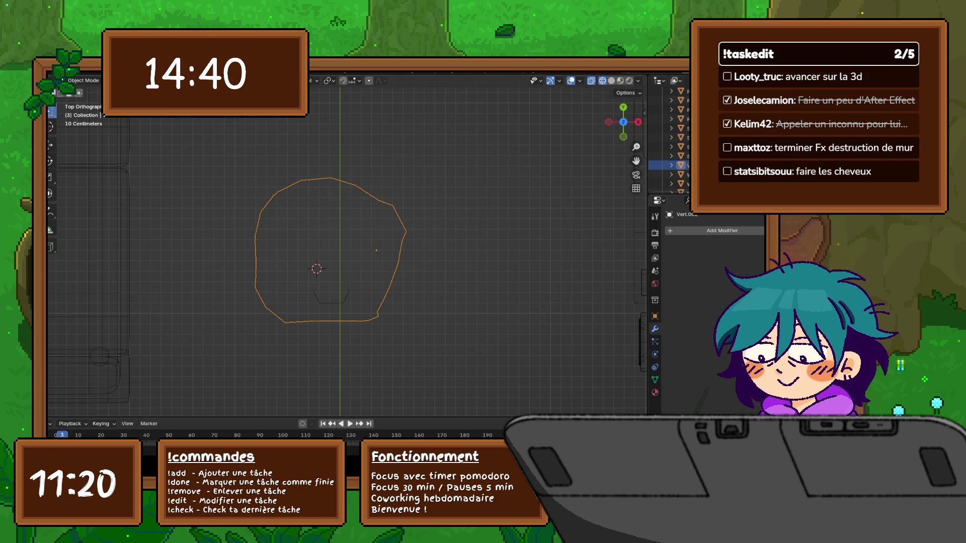
left_click(179, 81)
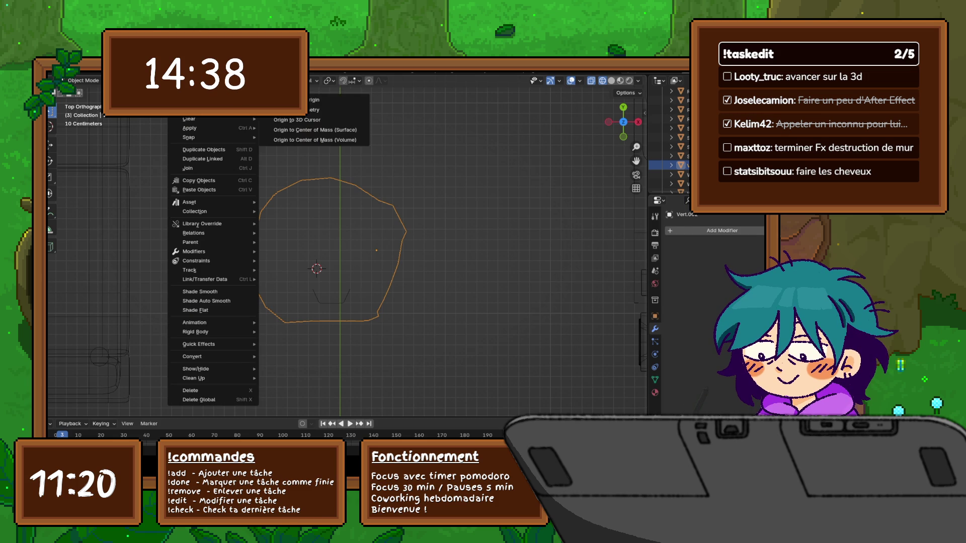
left_click(332, 111)
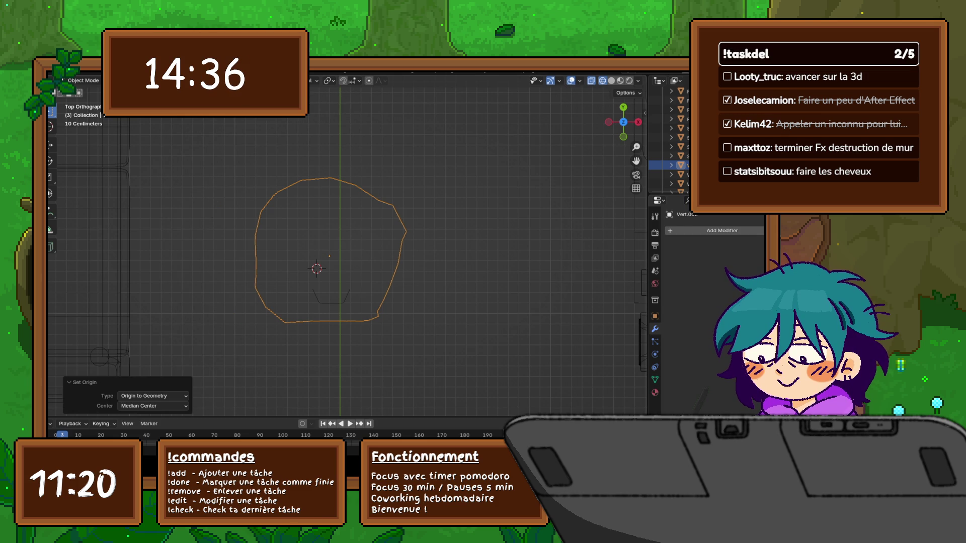
- Place the 3D cursor at the outline's centre with Cursor to Selected
left_click(179, 80)
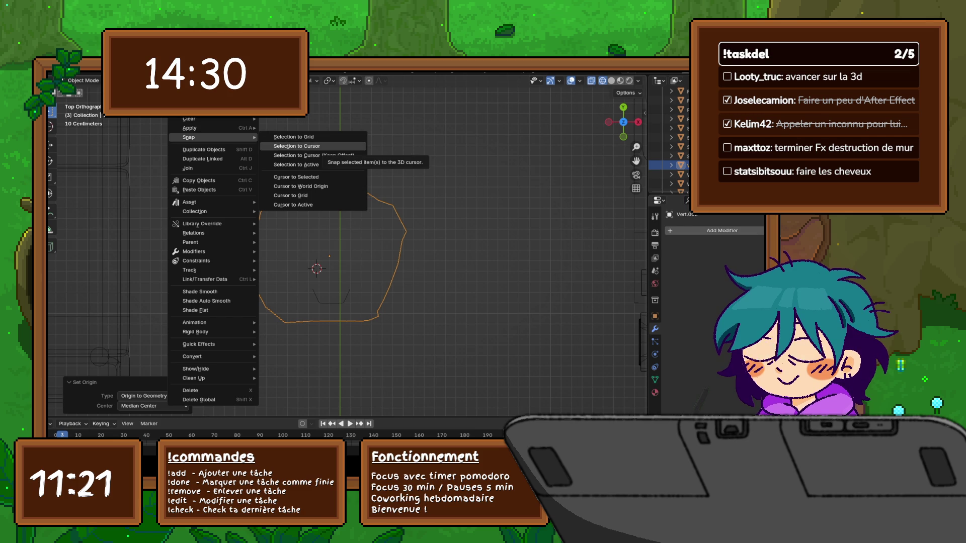
left_click(297, 146)
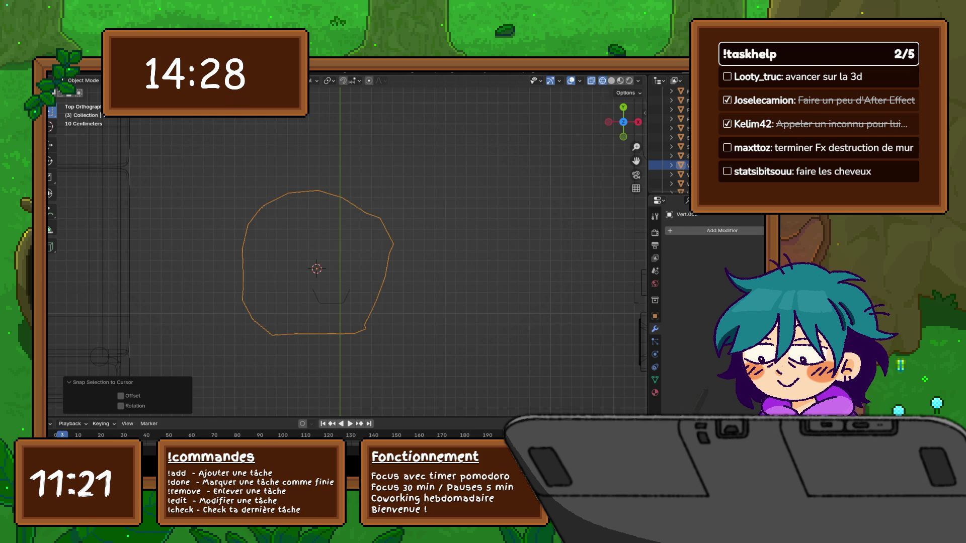
key("ctrl+z")
left_click(179, 80)
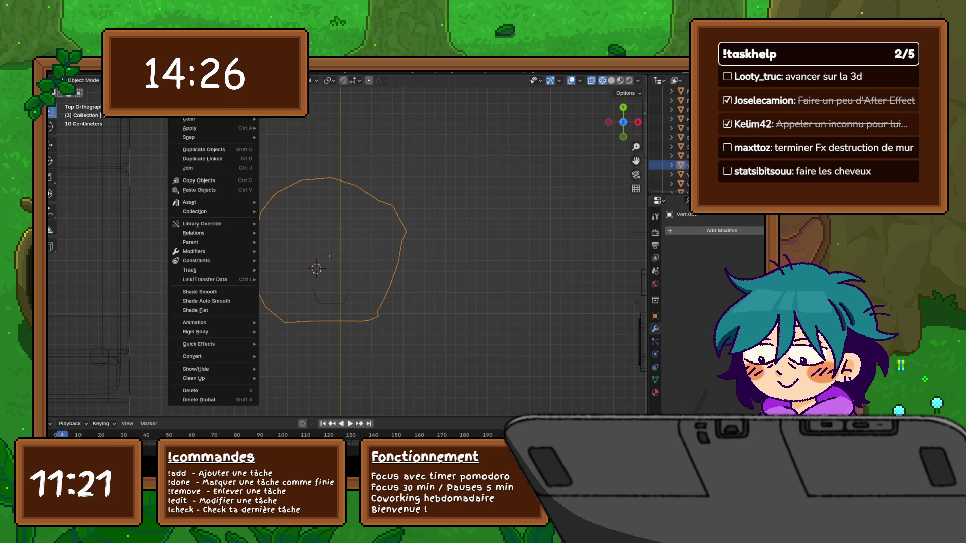
mouse_move(221, 100)
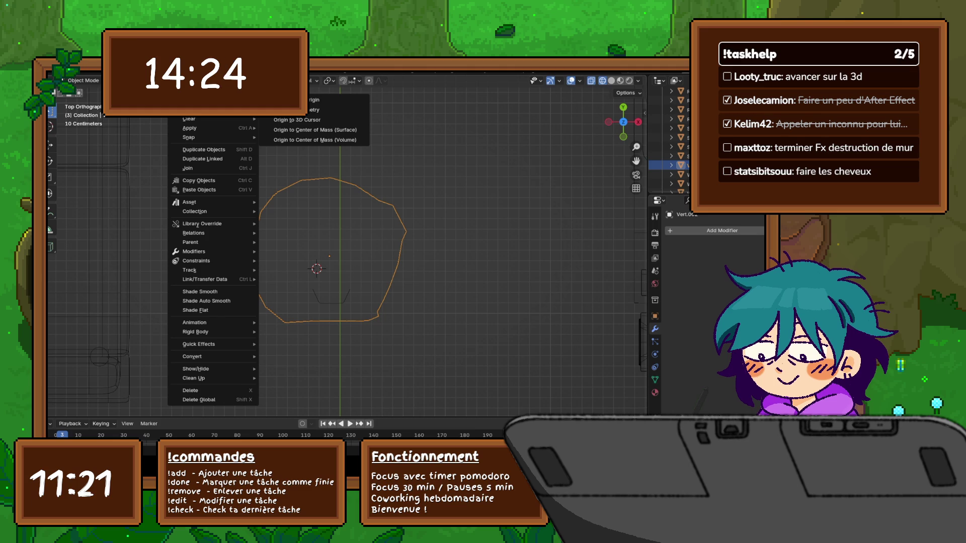
mouse_move(201, 137)
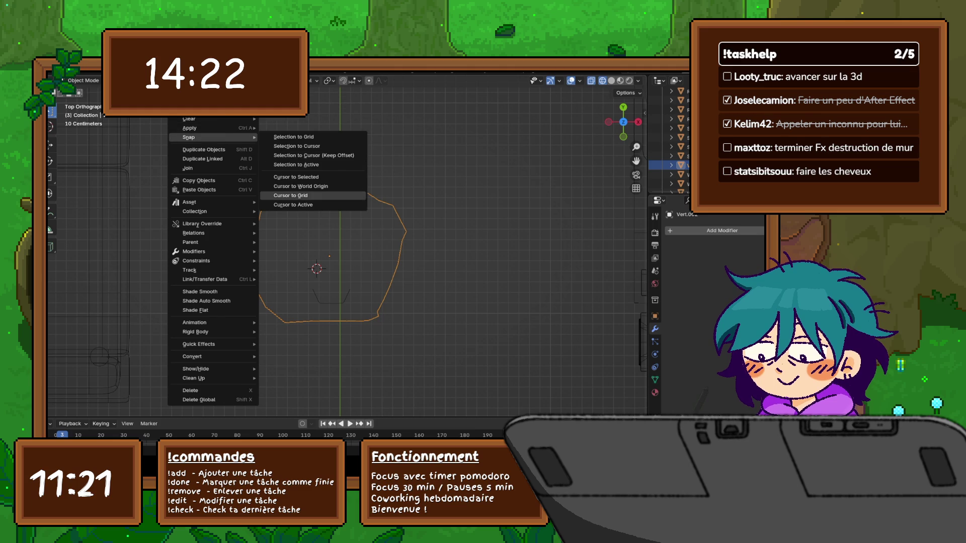
left_click(296, 177)
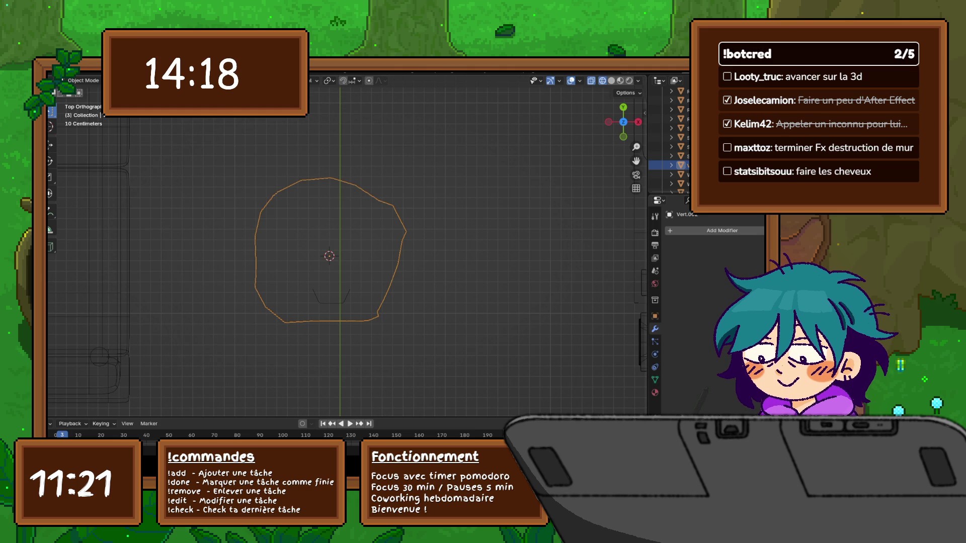
- Snap the U-shaped piece Plane.002 onto the 3D cursor and enter Edit Mode
left_click(332, 303)
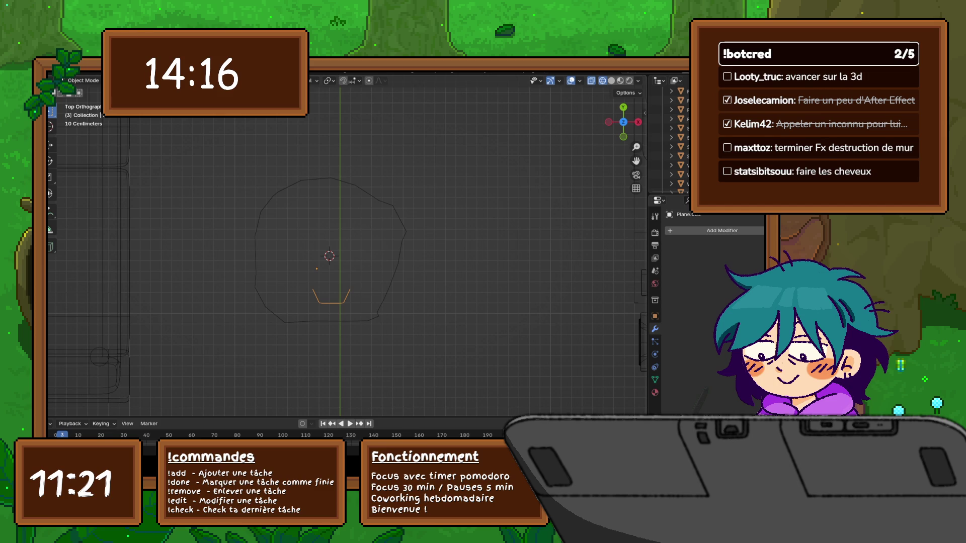
left_click(177, 81)
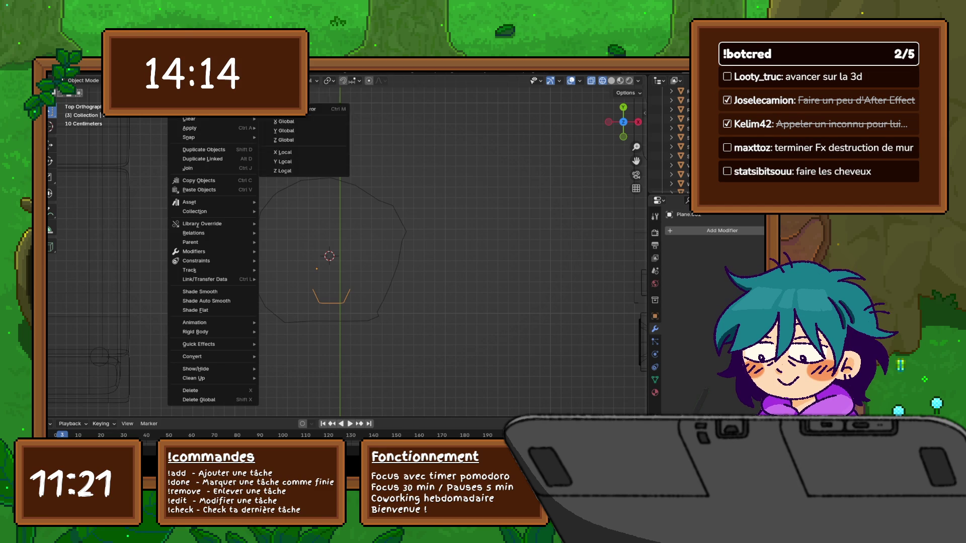
mouse_move(201, 110)
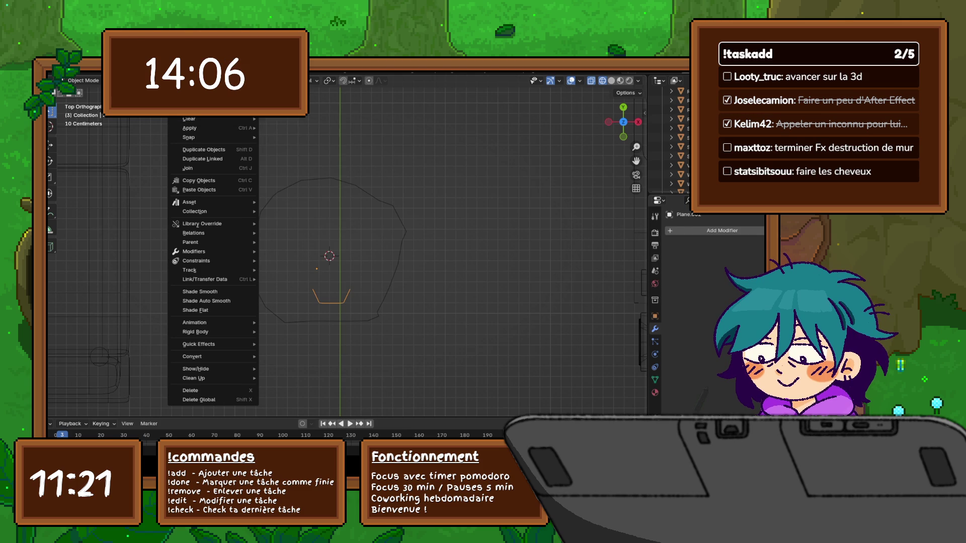
mouse_move(201, 138)
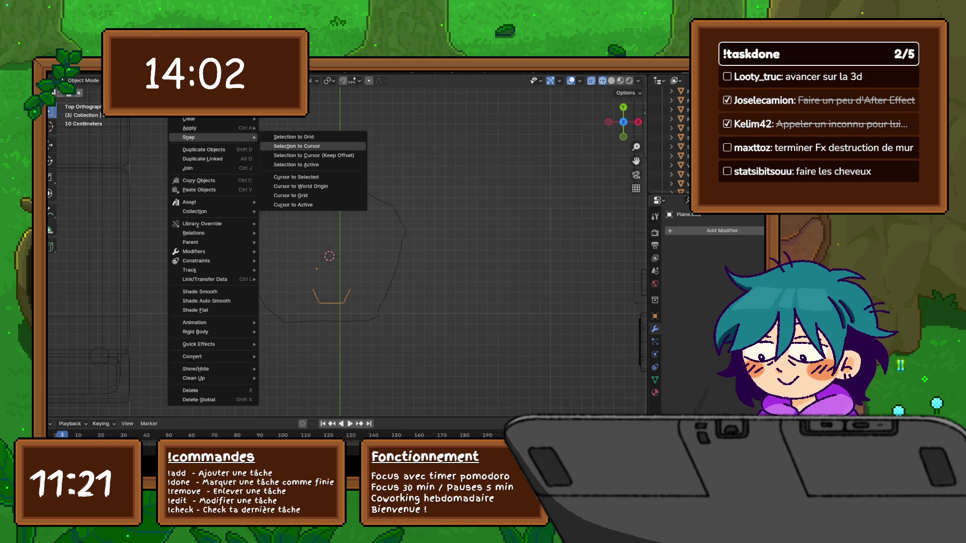
left_click(297, 146)
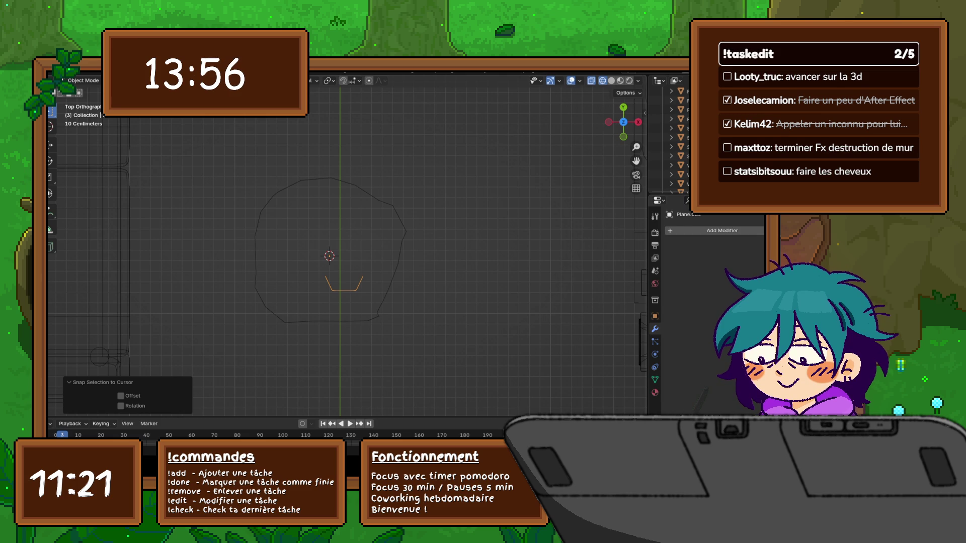
key("Tab")
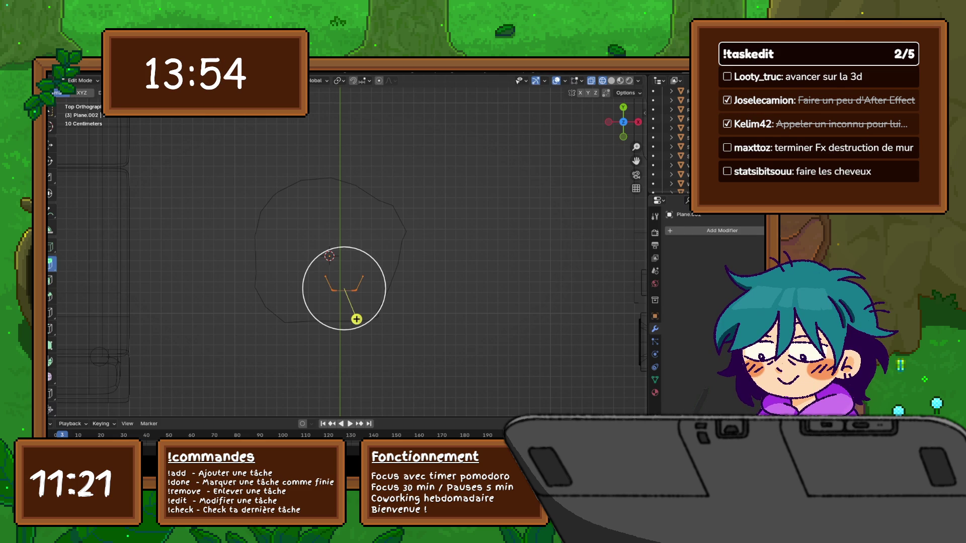
- Shift the leg's edge strip down-left and try a spin with duplicates around the centre
key("g")
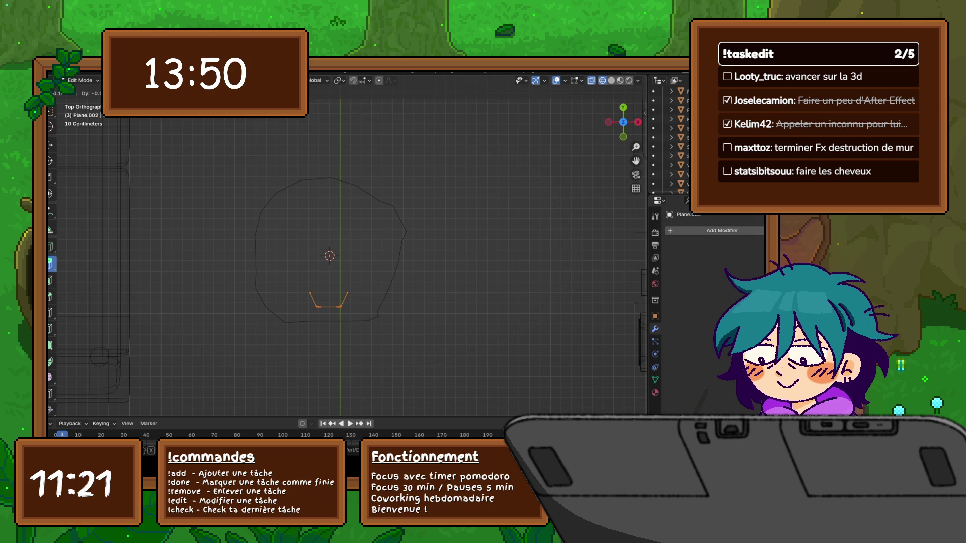
left_click(330, 338)
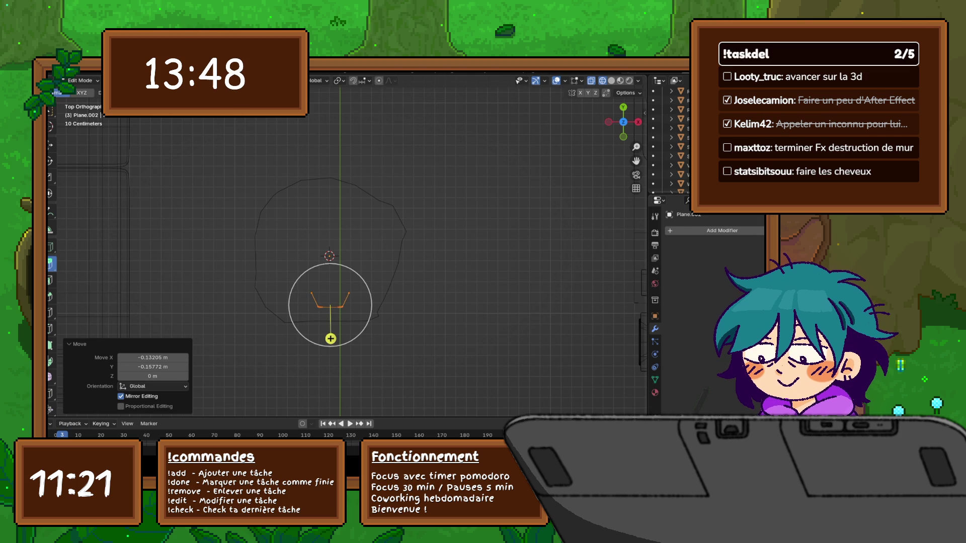
left_click(50, 362)
mouse_move(272, 198)
left_mouse_down()
mouse_move(263, 287)
mouse_move(347, 322)
mouse_move(388, 292)
mouse_move(395, 236)
mouse_move(387, 290)
left_mouse_up()
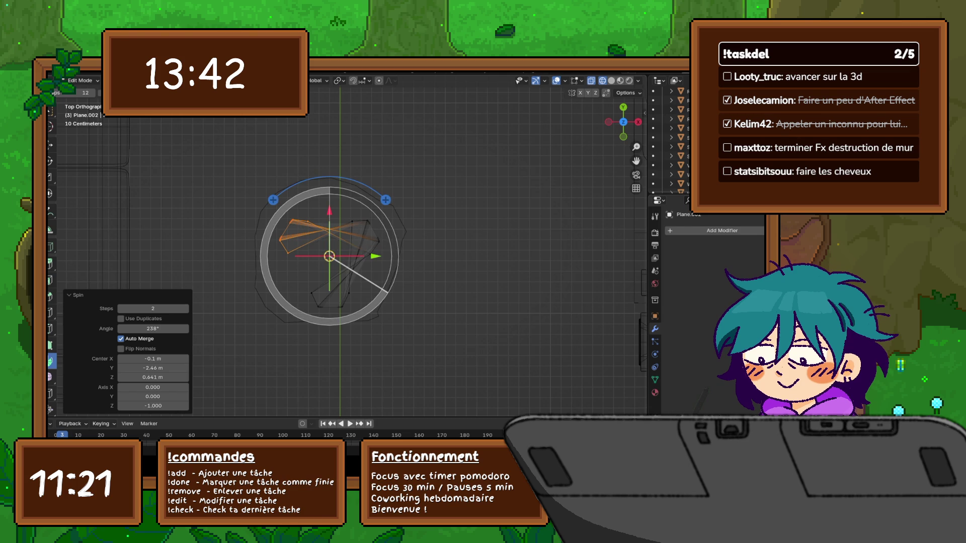
left_click(120, 319)
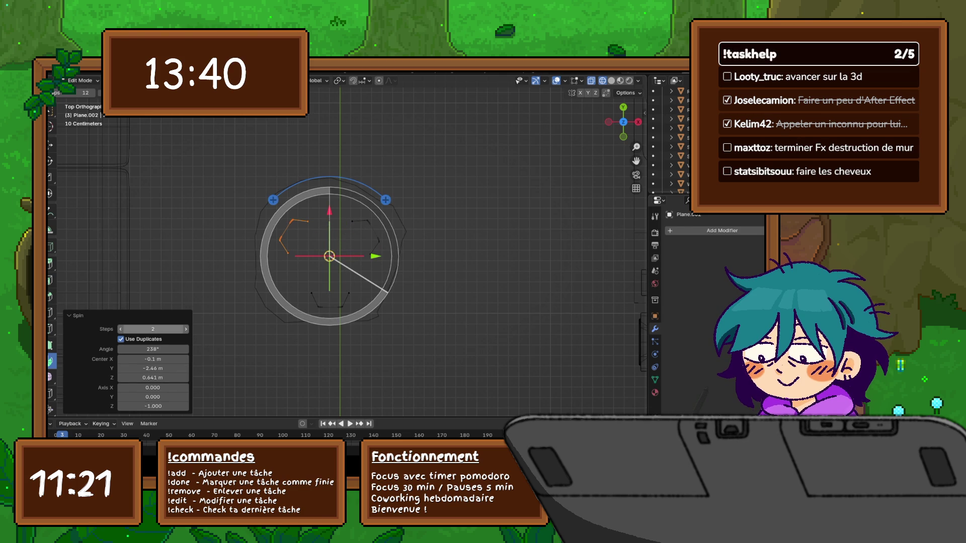
mouse_move(329, 256)
left_mouse_down()
mouse_move(329, 266)
mouse_move(329, 257)
left_mouse_up()
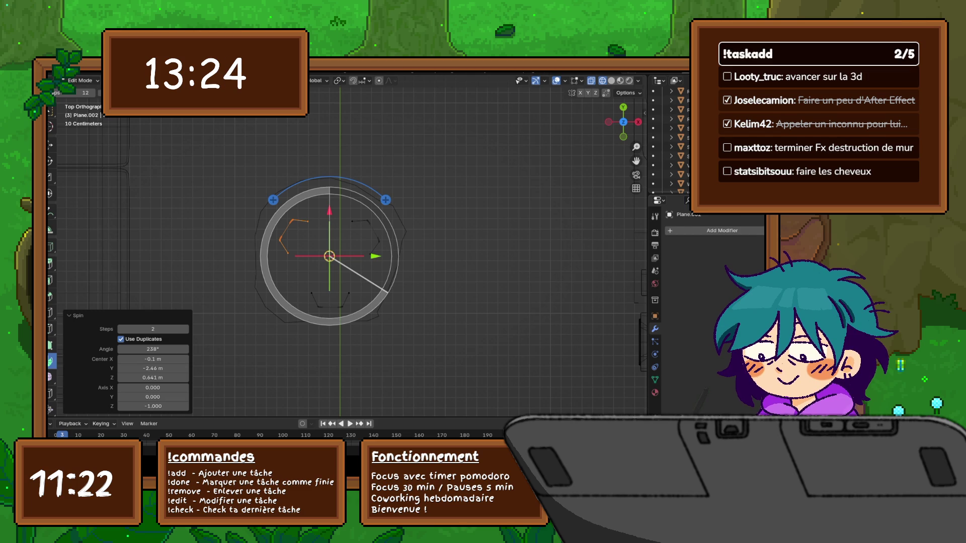
- Spin the leg edge strip into separate duplicates: 2 steps, 240° about Z
left_click_drag(299, 286, 353, 312)
key("g")
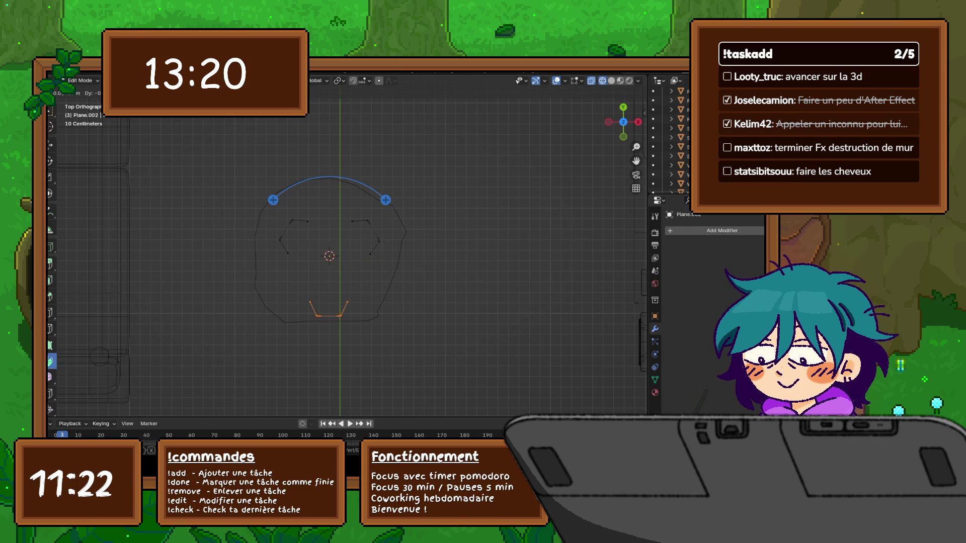
key("Escape")
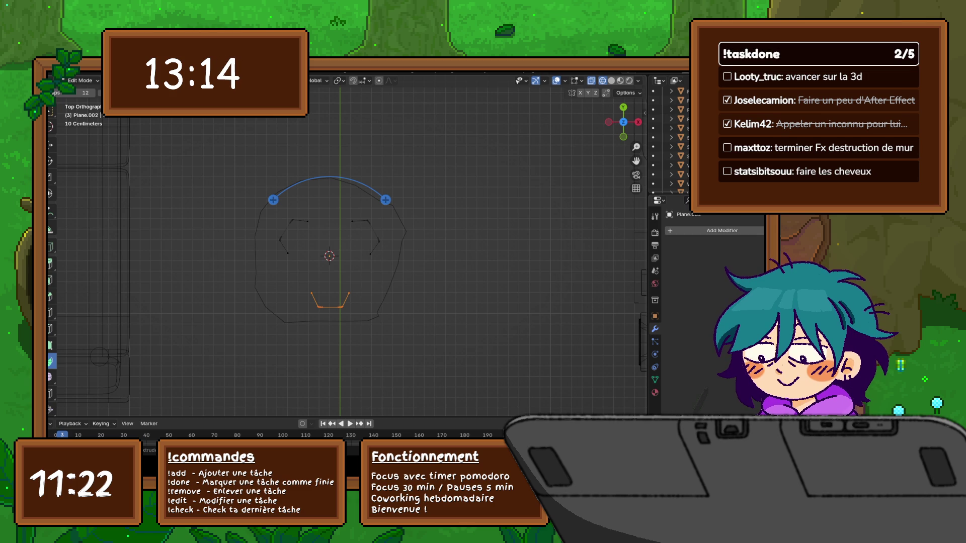
left_click(330, 306)
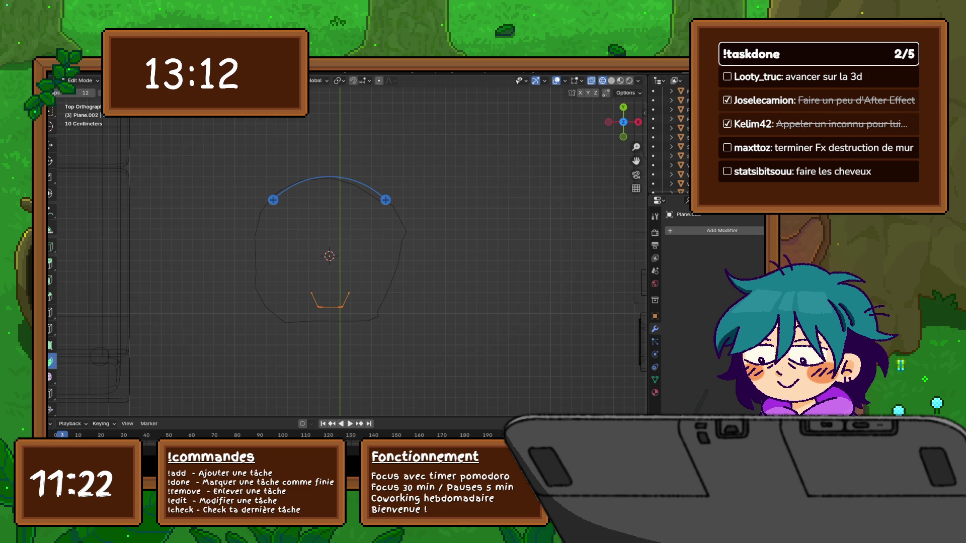
key("g")
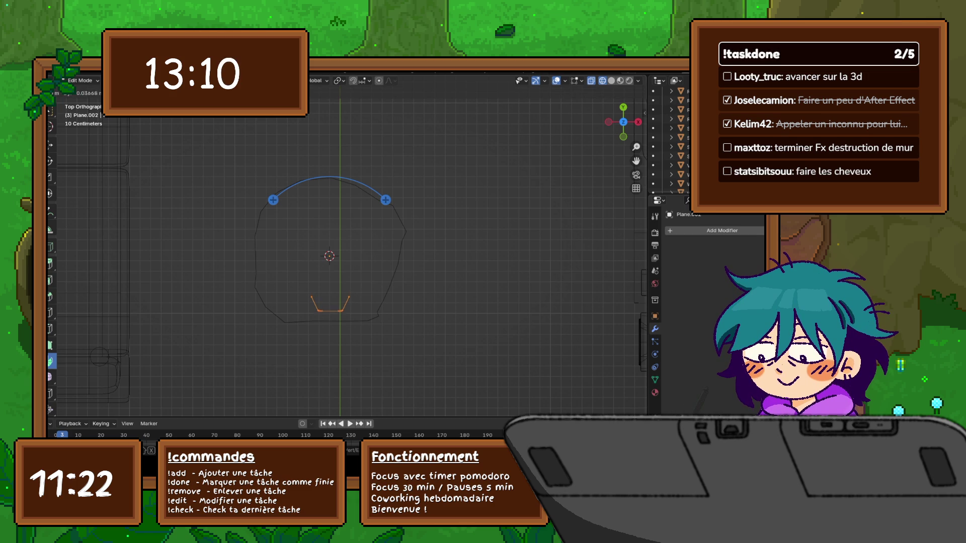
key("Return")
mouse_move(283, 209)
left_mouse_down()
mouse_move(264, 254)
mouse_move(300, 316)
mouse_move(388, 294)
mouse_move(396, 240)
left_mouse_up()
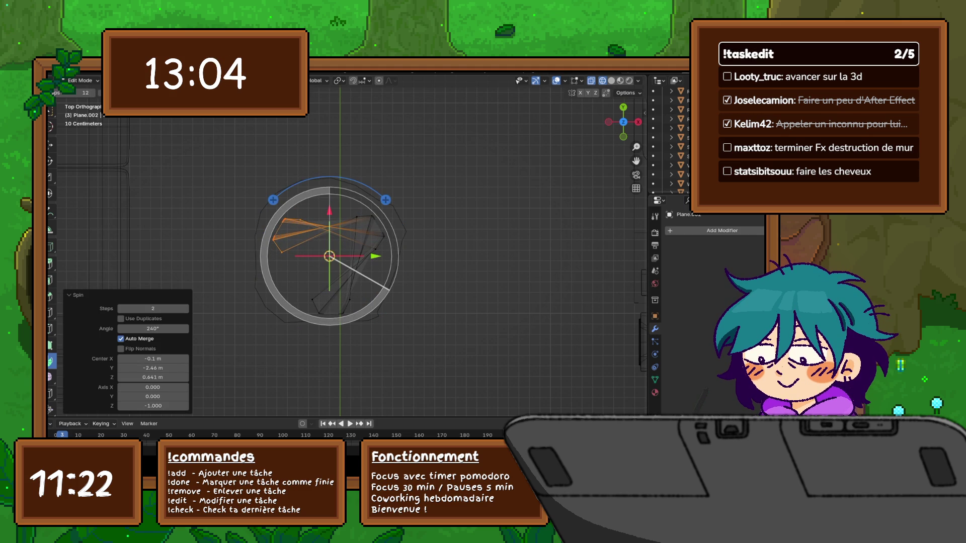
left_click(121, 319)
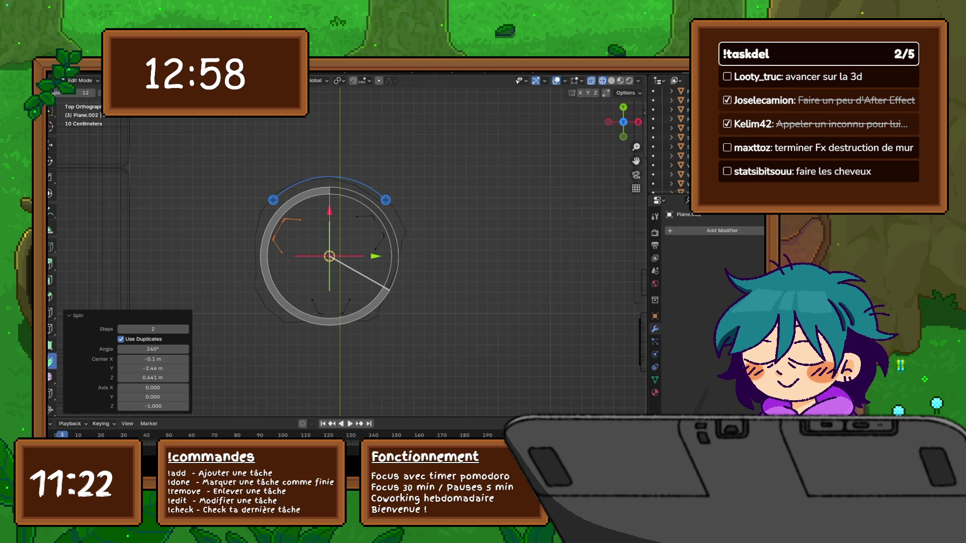
middle_click_drag(352, 251, 390, 190)
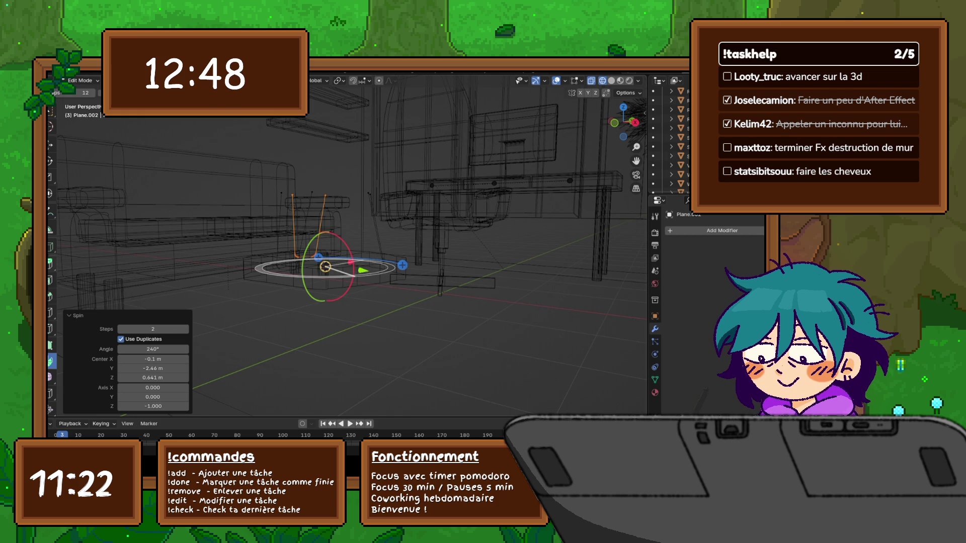
- Lower all the leg geometry 0.656 m along Z, then return to Object Mode
key("w")
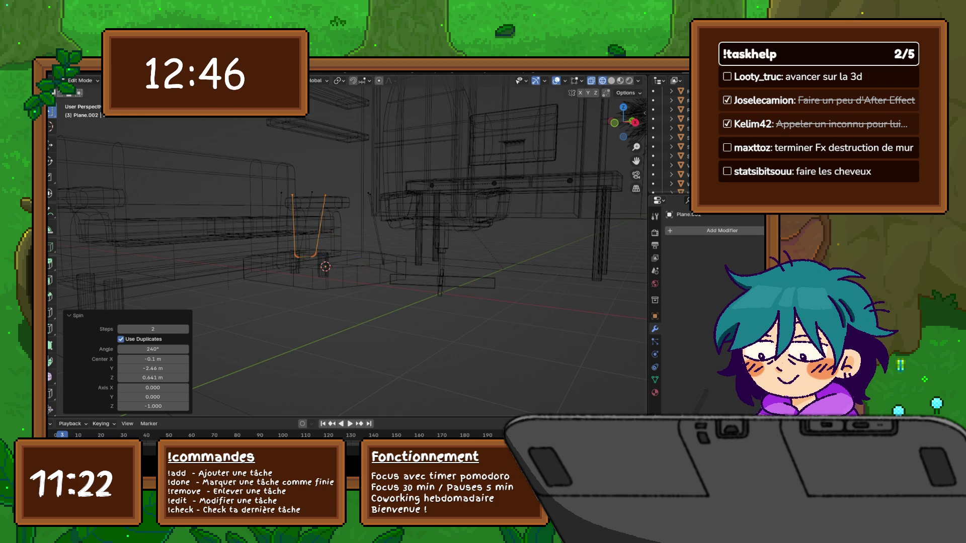
key("ctrl+z")
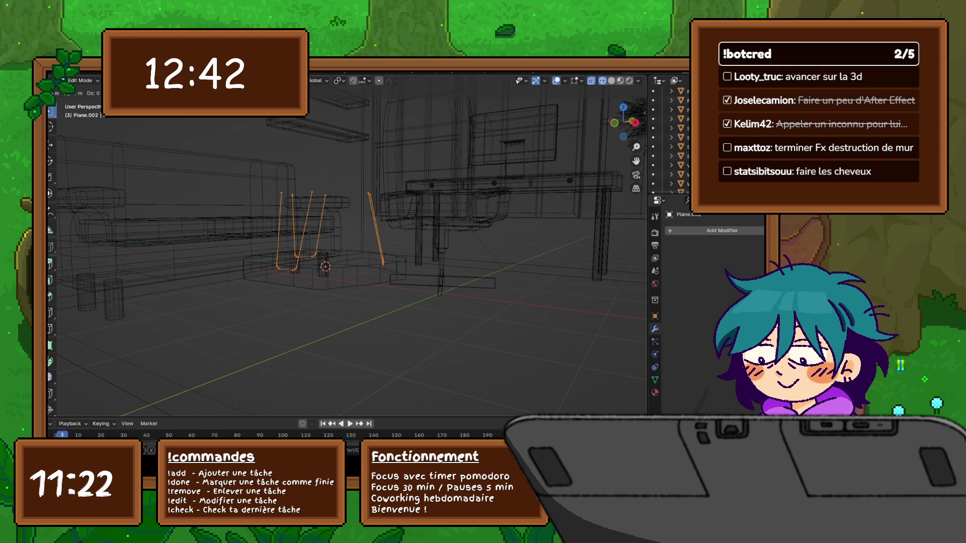
key("g")
key("z")
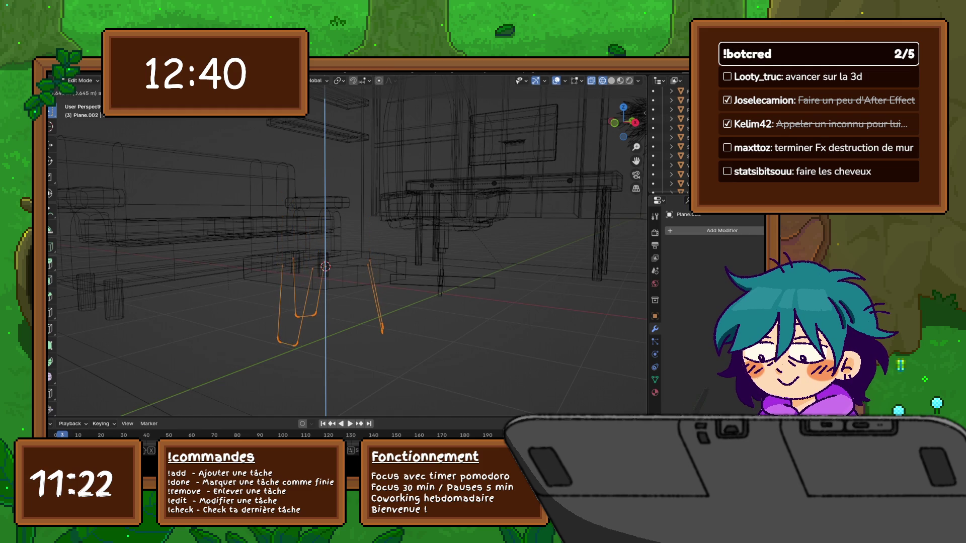
key("Return")
key("KP_1")
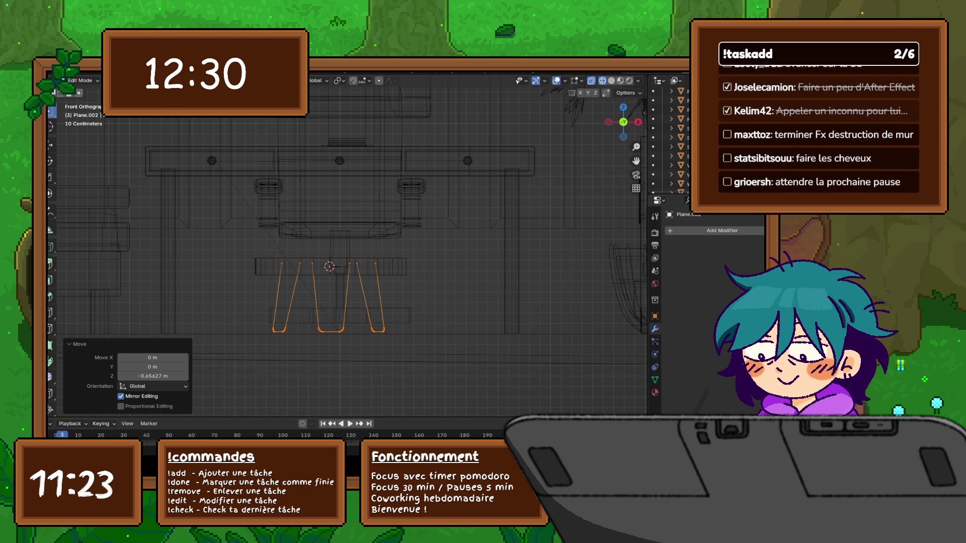
key("ctrl+s")
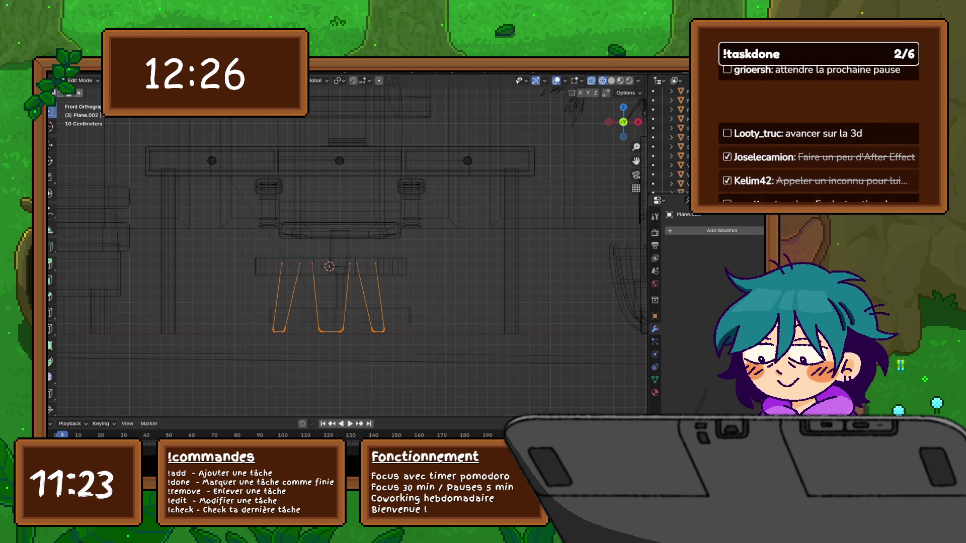
key("Tab")
left_click(55, 76)
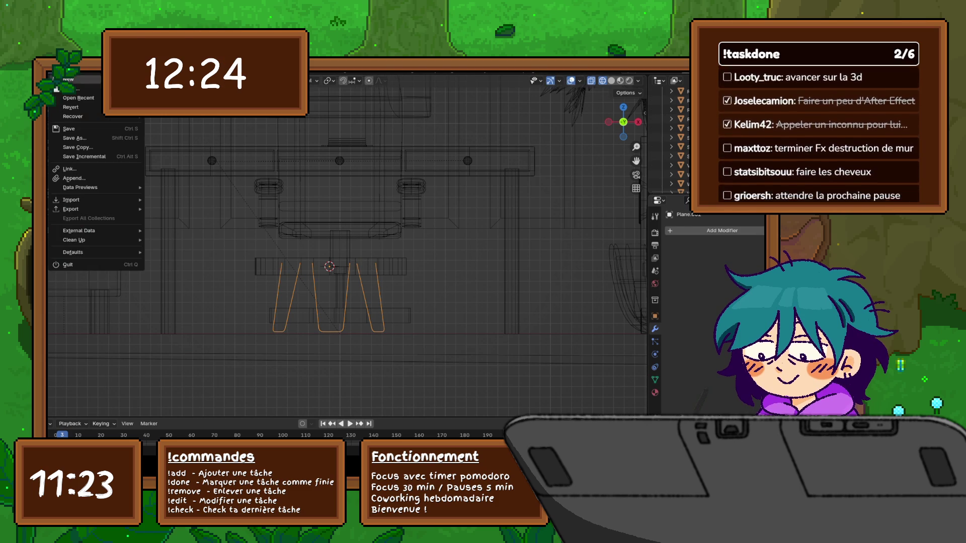
- Save the scene with the lowered hairpin legs
left_click(96, 129)
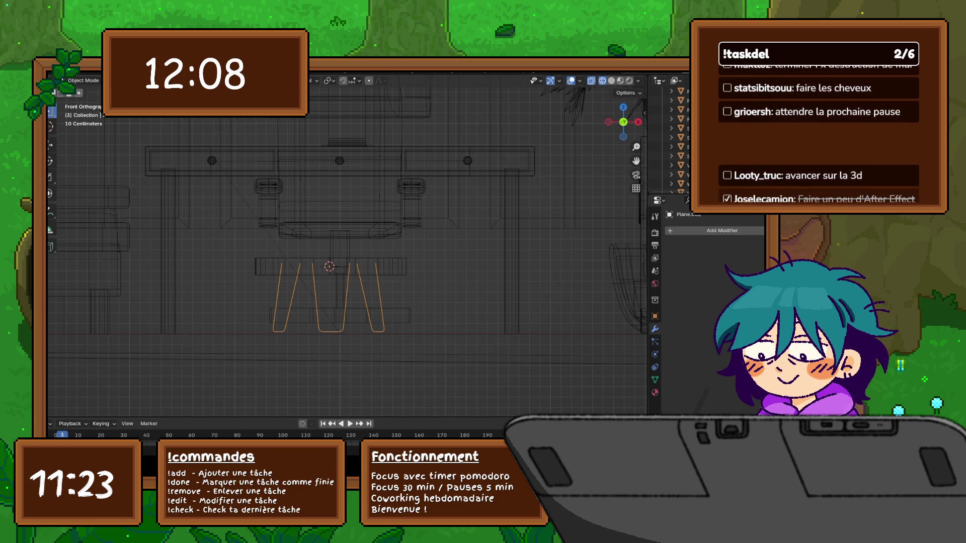
left_click(181, 80)
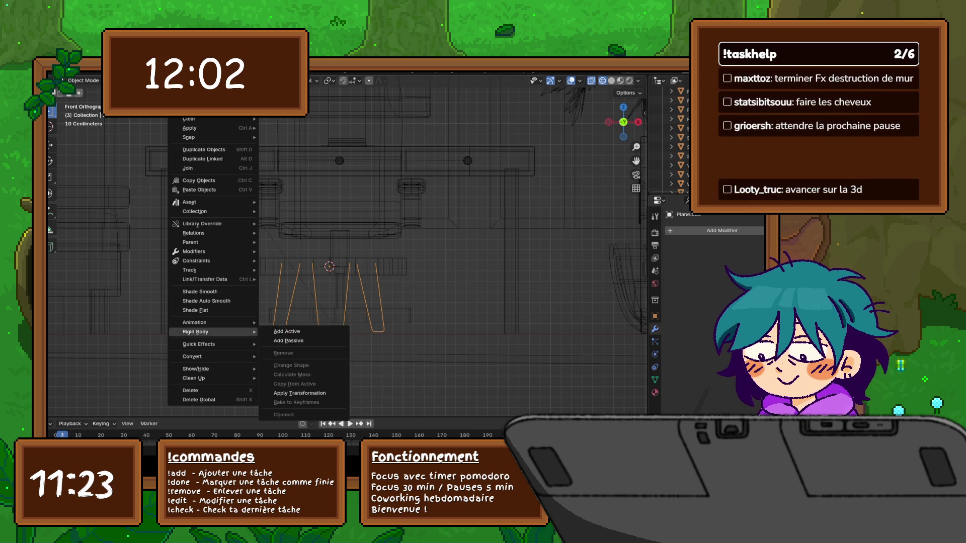
- Convert Plane.002's hairpin legs into a mesh object
mouse_move(211, 356)
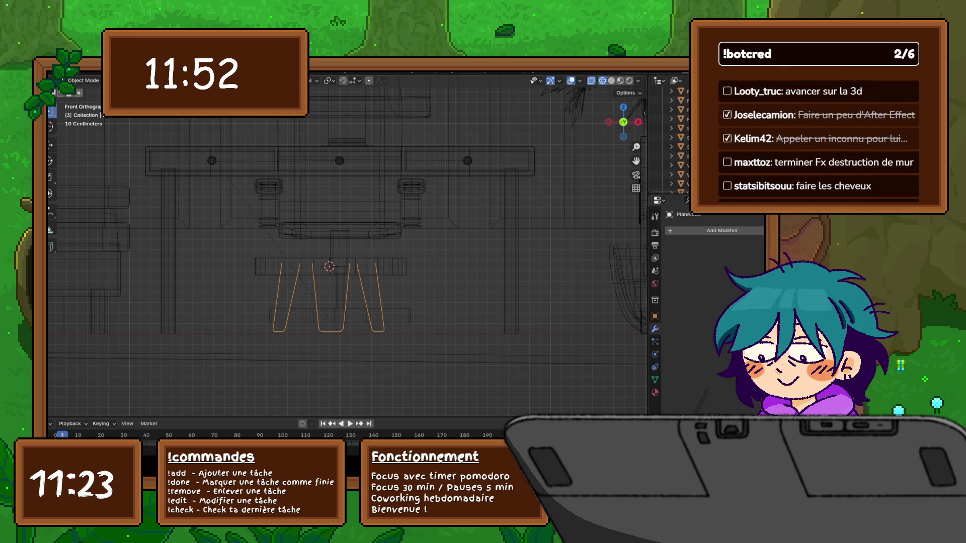
left_click(136, 81)
mouse_move(159, 81)
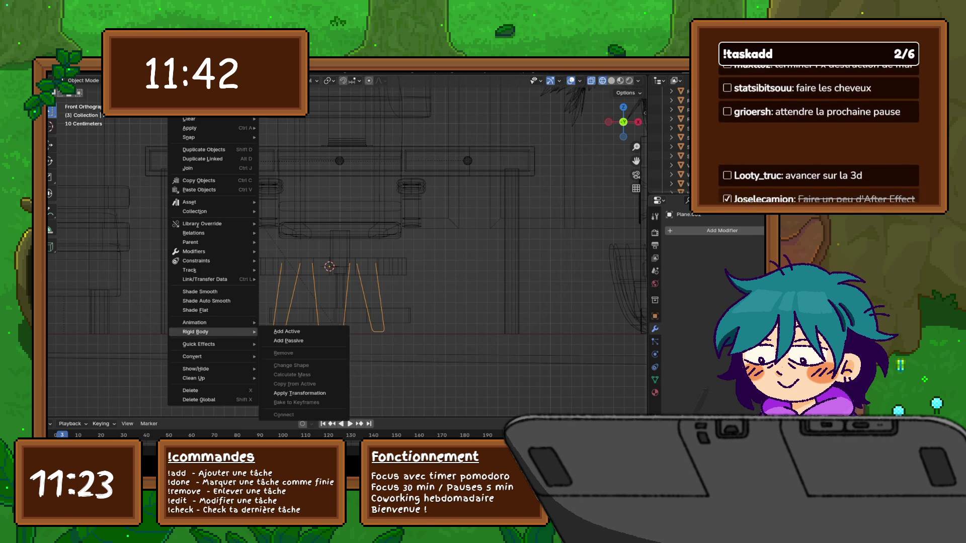
left_click(280, 356)
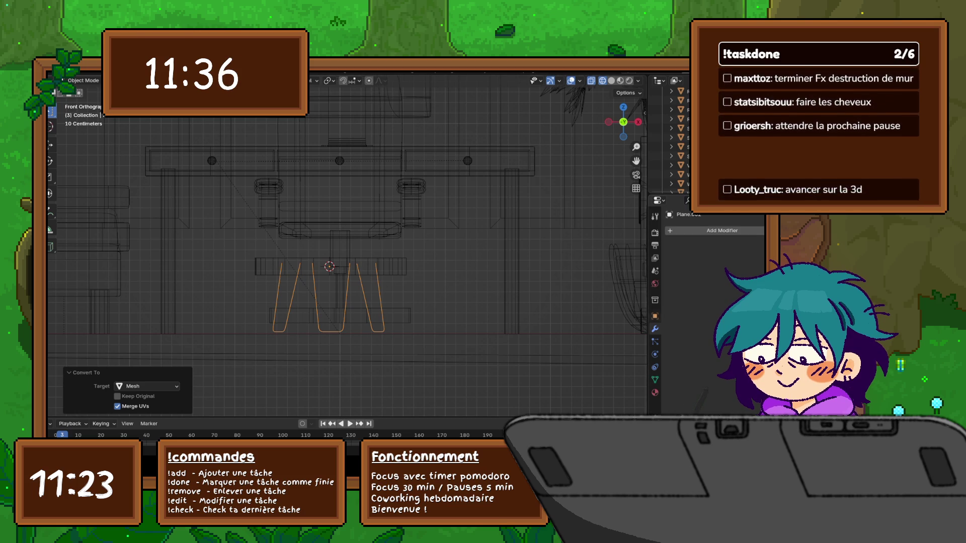
left_click(672, 230)
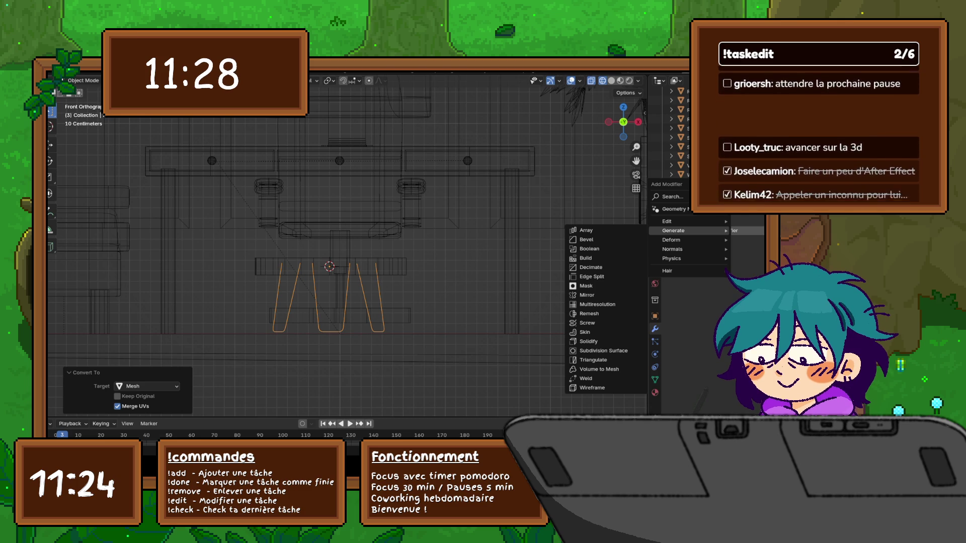
key("Escape")
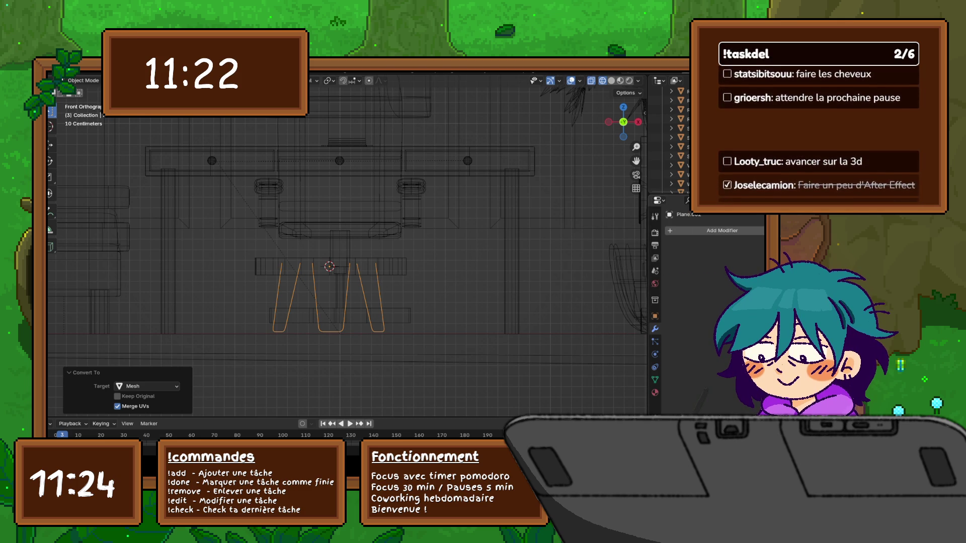
left_click(670, 230)
mouse_move(670, 230)
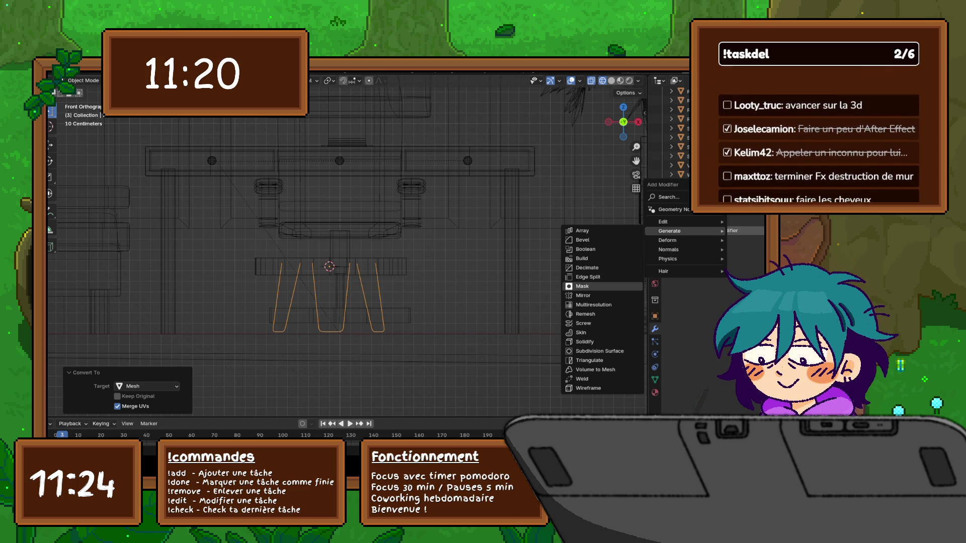
key("Escape")
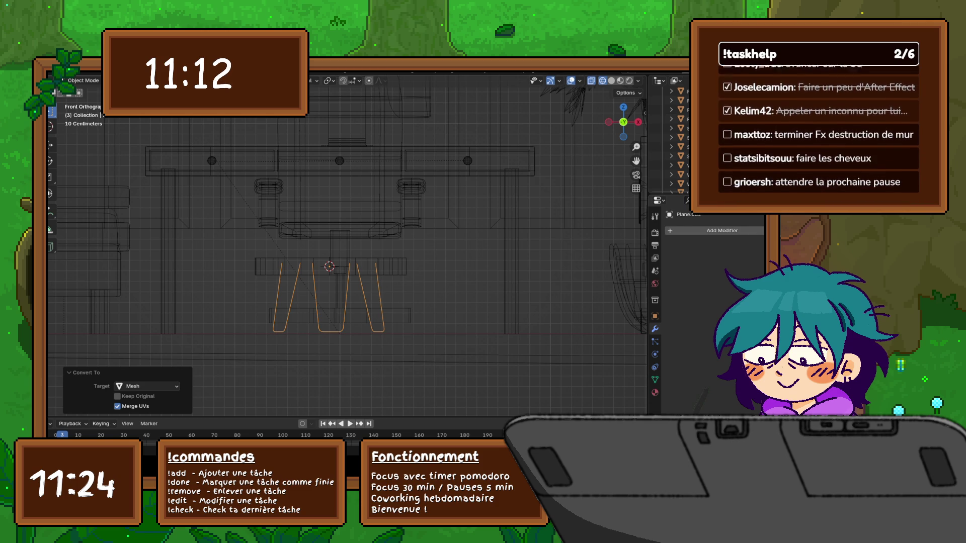
key("Tab")
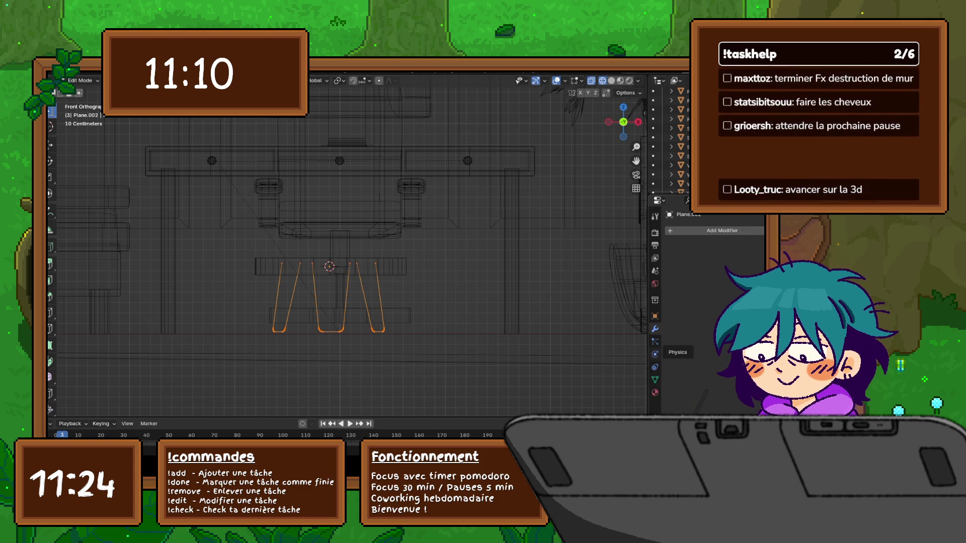
key("Tab")
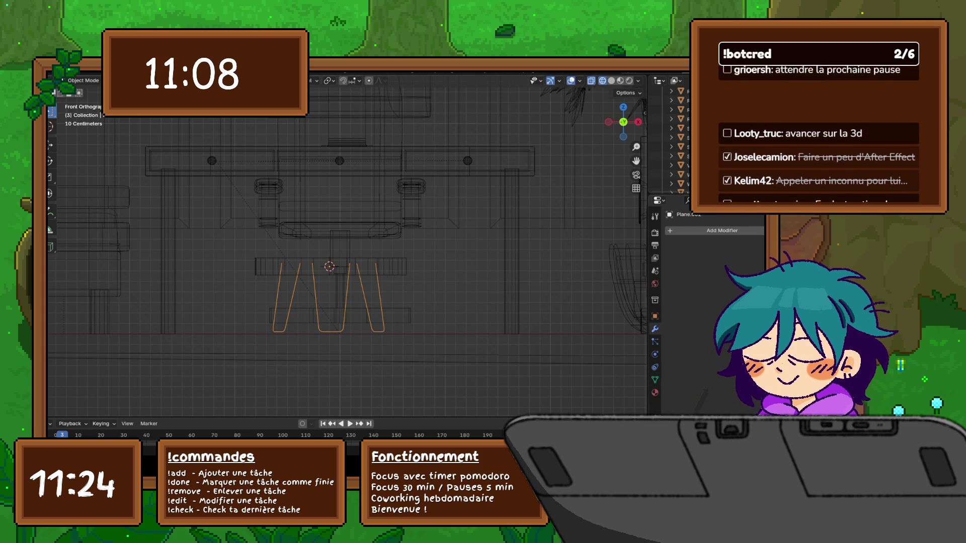
key("Tab")
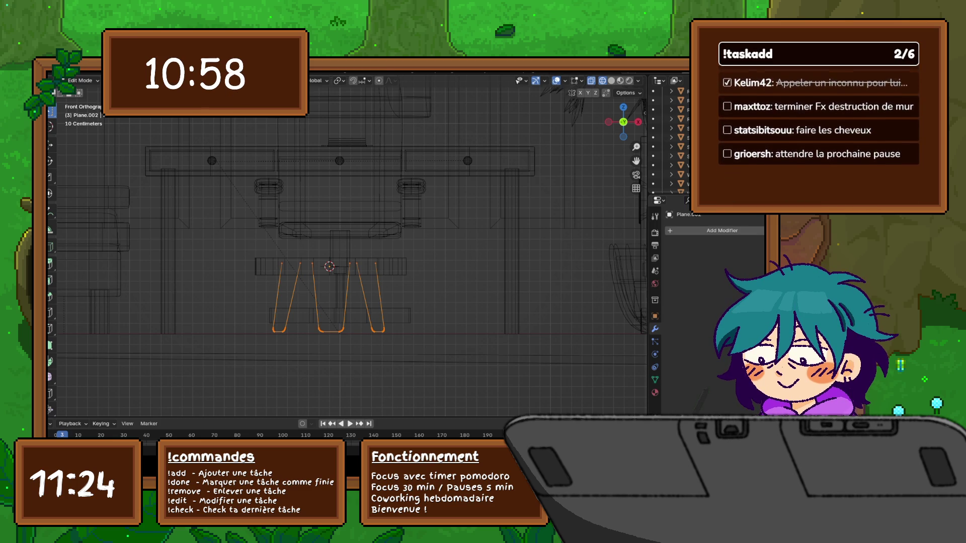
key("Tab")
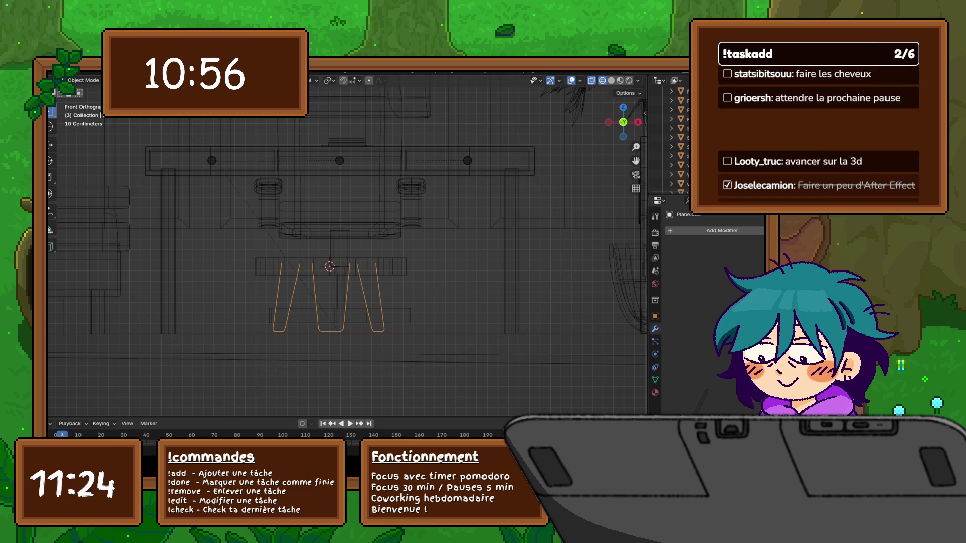
- Convert the hairpin leg mesh to a curve and give it a round bevel depth
right_click(292, 275)
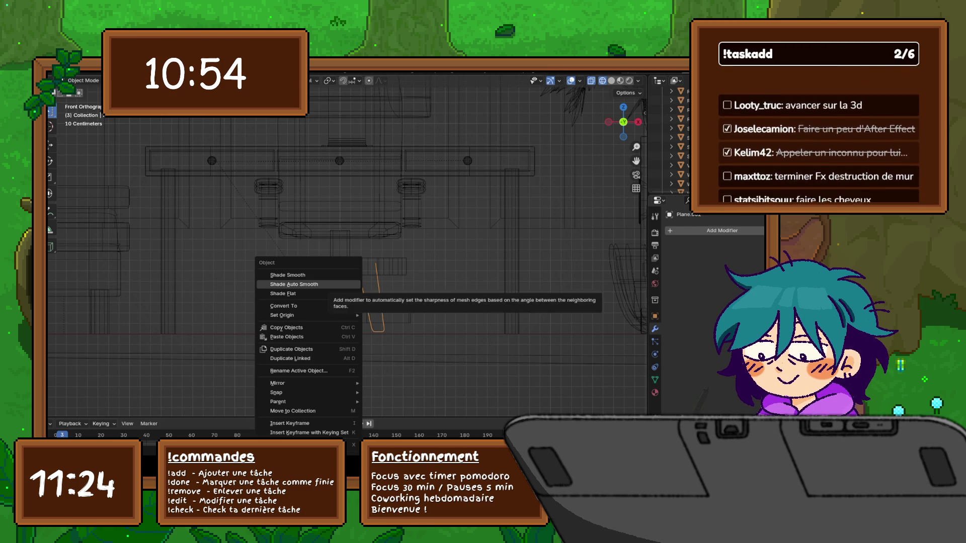
mouse_move(302, 306)
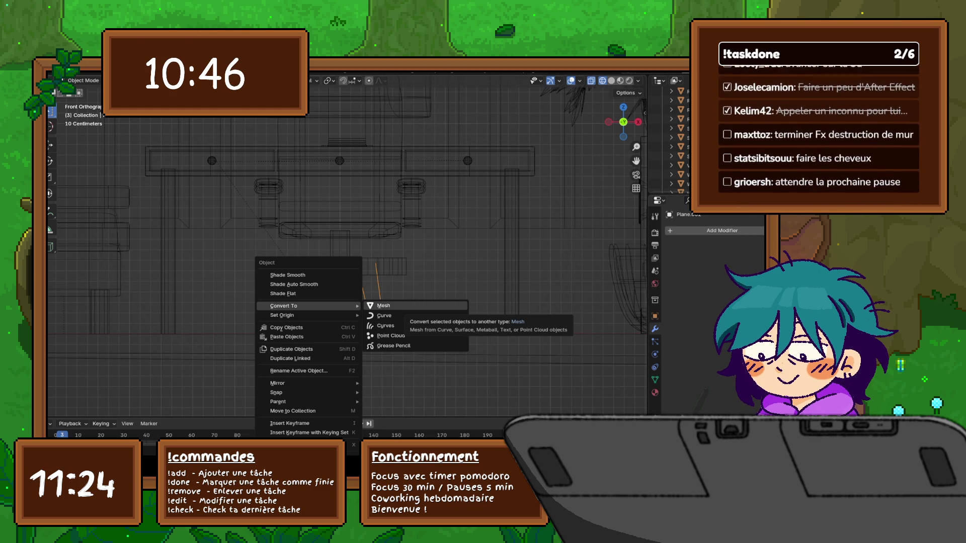
key("Escape")
key("Escape")
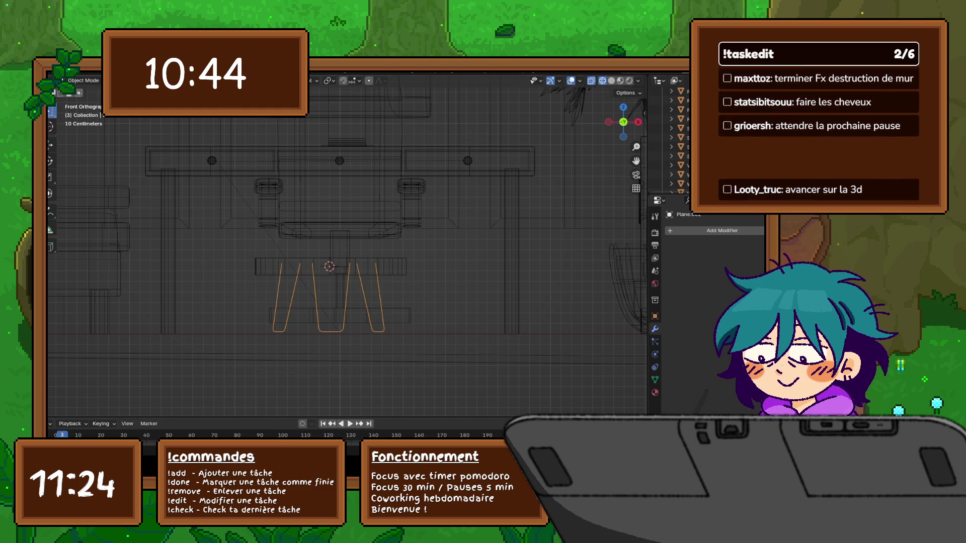
left_click(176, 81)
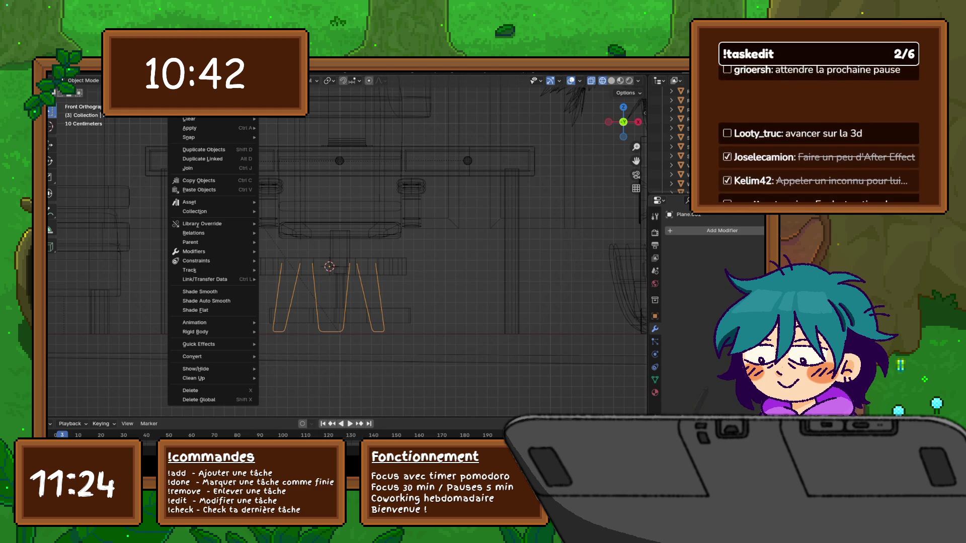
mouse_move(191, 91)
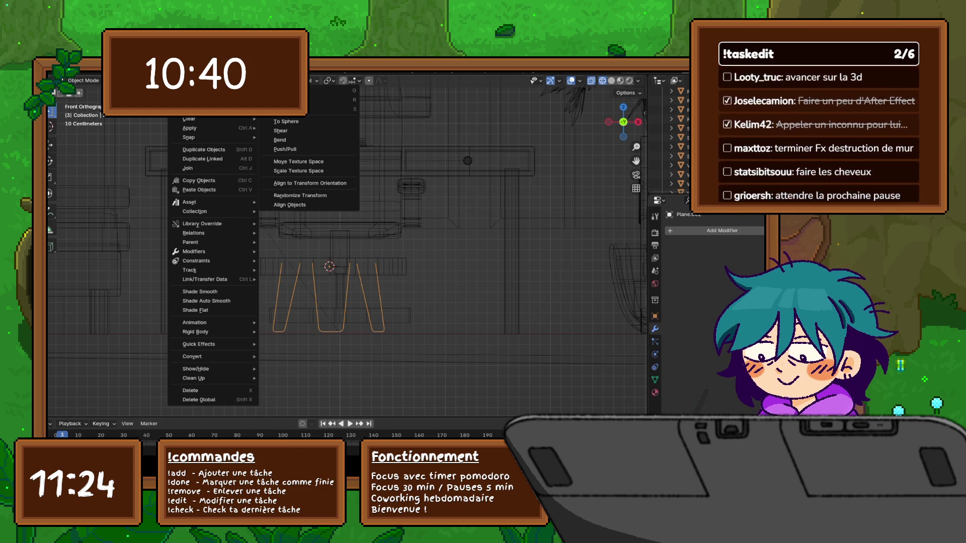
mouse_move(188, 138)
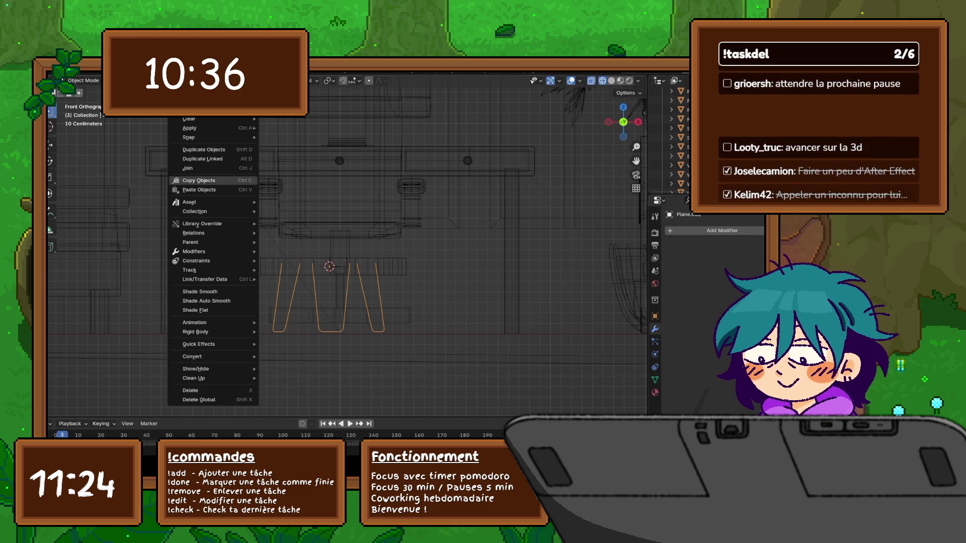
mouse_move(196, 211)
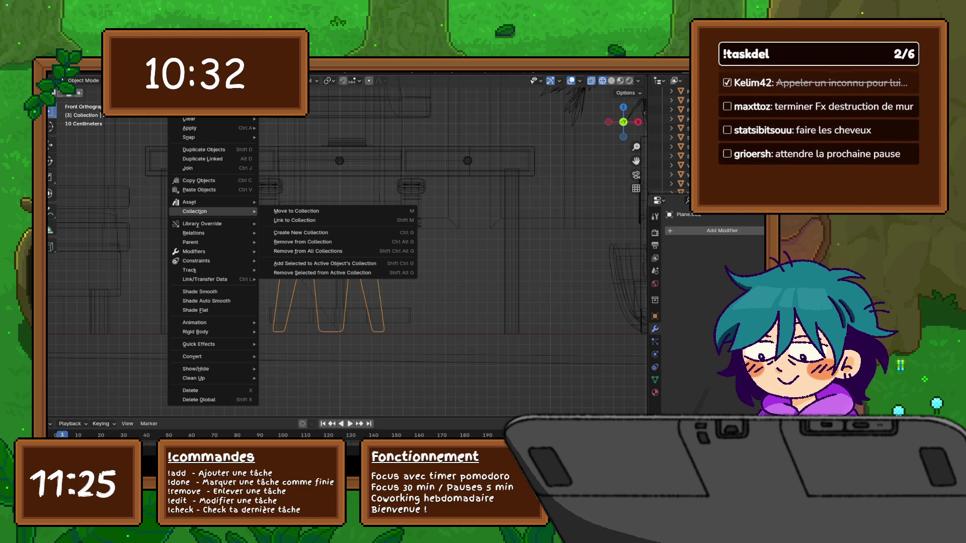
mouse_move(194, 251)
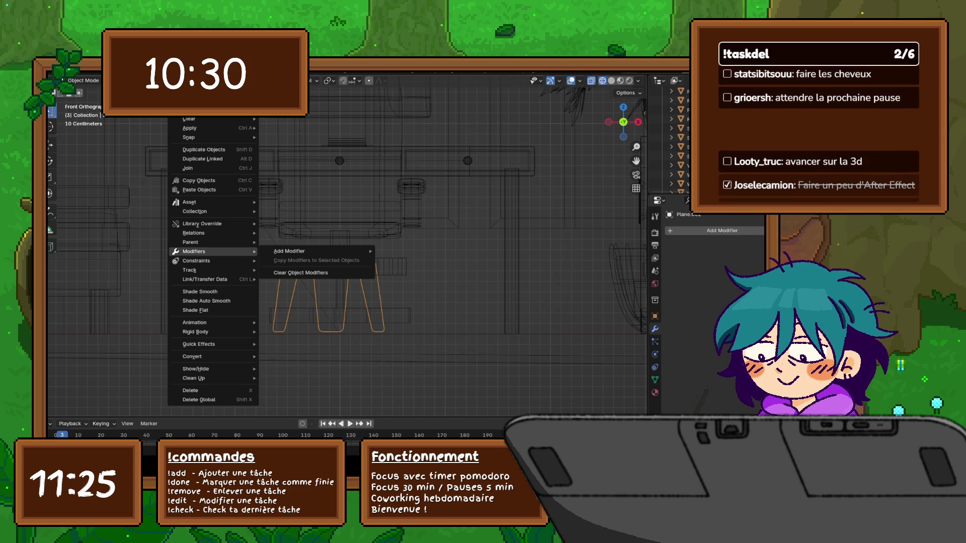
mouse_move(289, 251)
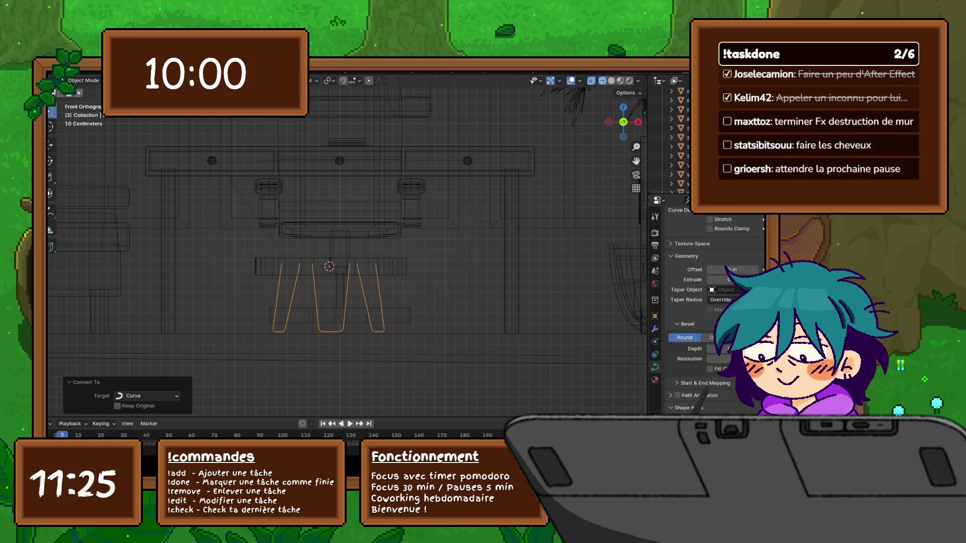
left_click_drag(719, 348, 734, 349)
- Switch to solid shading and orbit around the stool to inspect the tubular legs
mouse_move(327, 227)
middle_mouse_down()
mouse_move(289, 227)
mouse_move(322, 252)
mouse_move(319, 267)
middle_mouse_up()
key("shift+z")
scroll(347, 246, "up", 3)
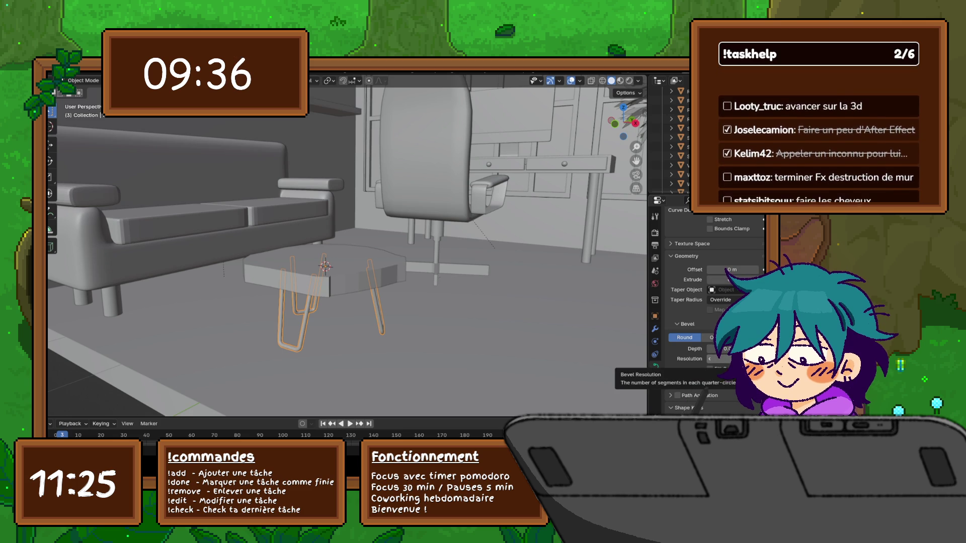
mouse_move(352, 251)
middle_mouse_down()
mouse_move(252, 246)
mouse_move(352, 251)
middle_mouse_up()
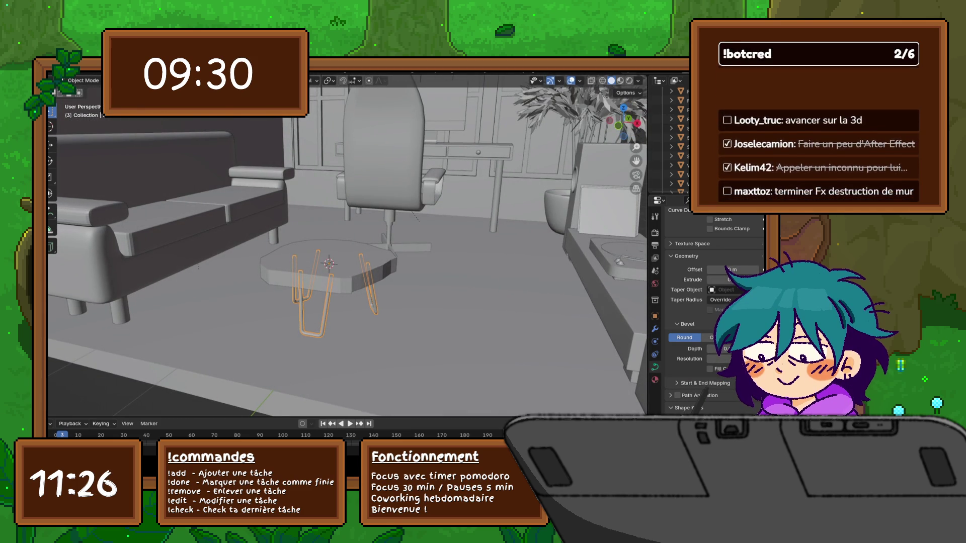
scroll(327, 272, "up", 2)
left_click(327, 275)
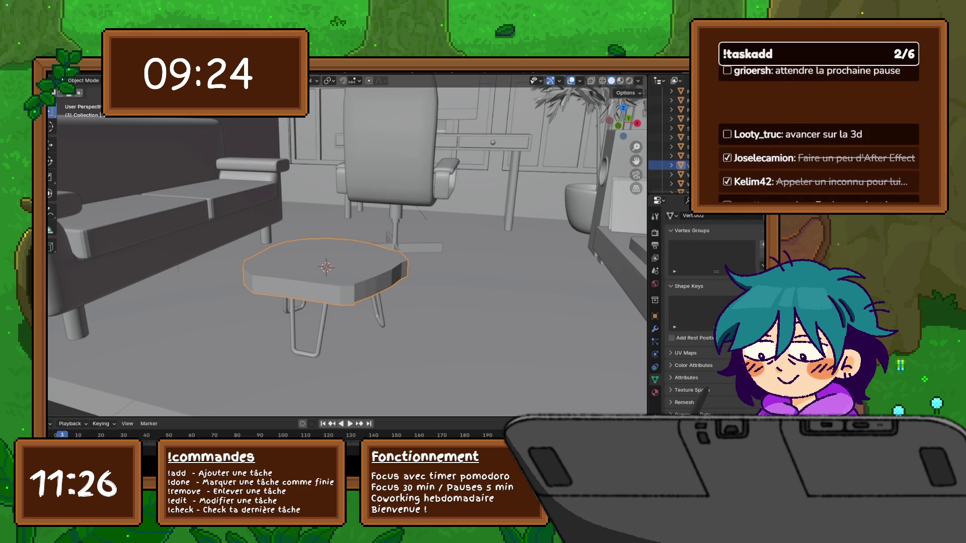
- Save the scene with the finished stool
middle_click_drag(325, 267, 326, 258, "shift")
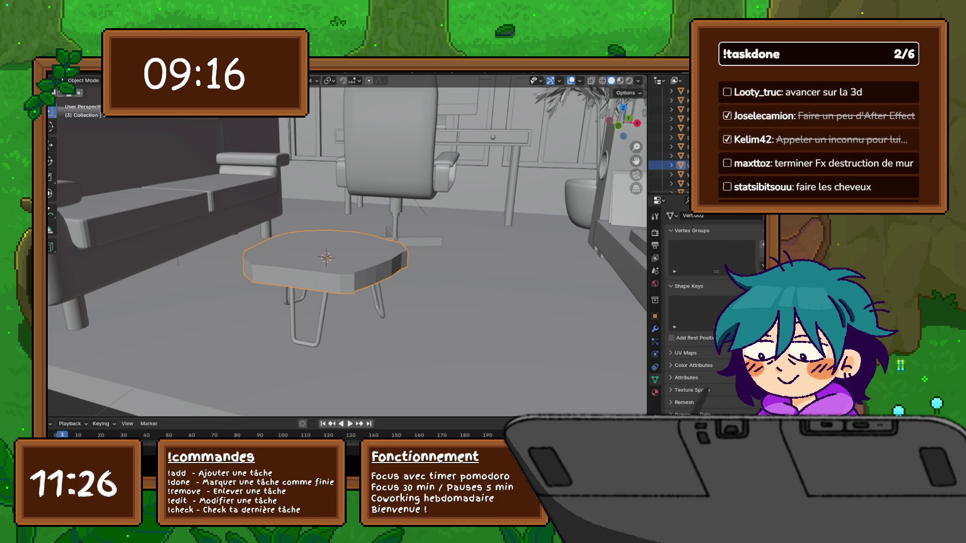
left_click(58, 70)
left_click(76, 128)
- Toggle the tabletop into Edit Mode and back, browsing its object menus without changes
left_click(83, 80)
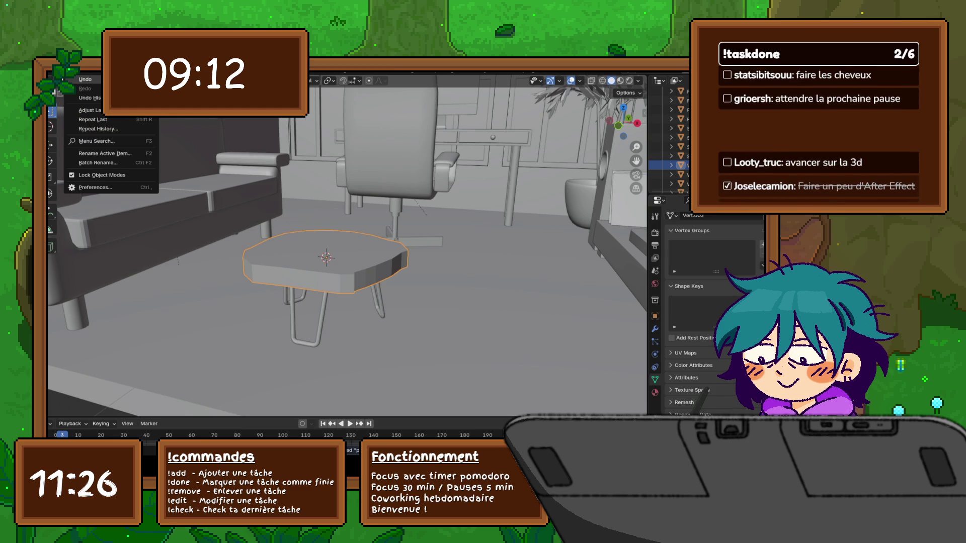
left_click(83, 100)
key("Tab")
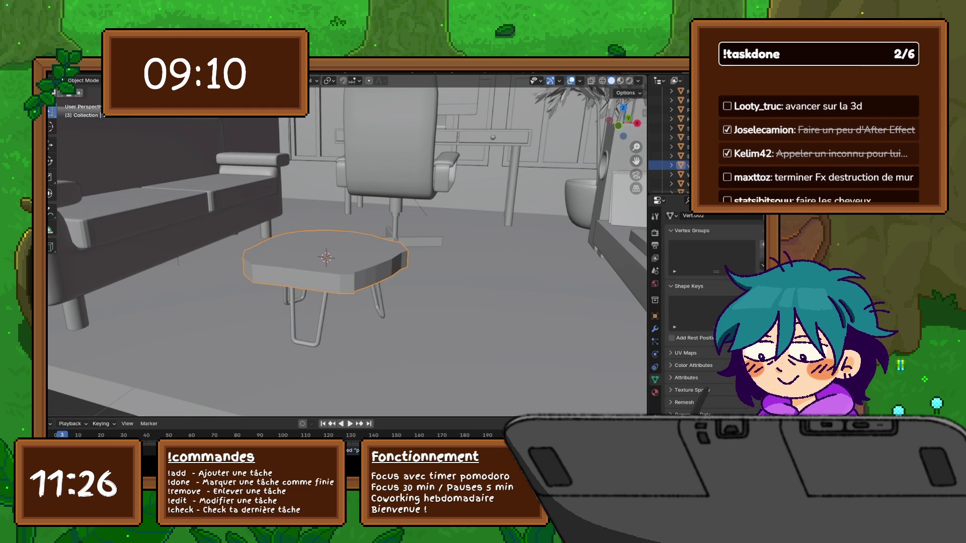
left_click(177, 81)
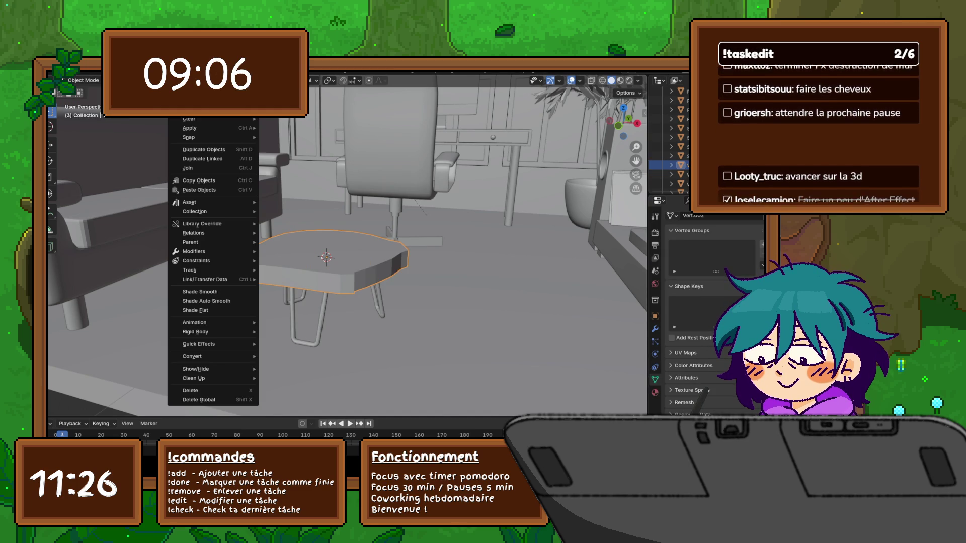
mouse_move(143, 80)
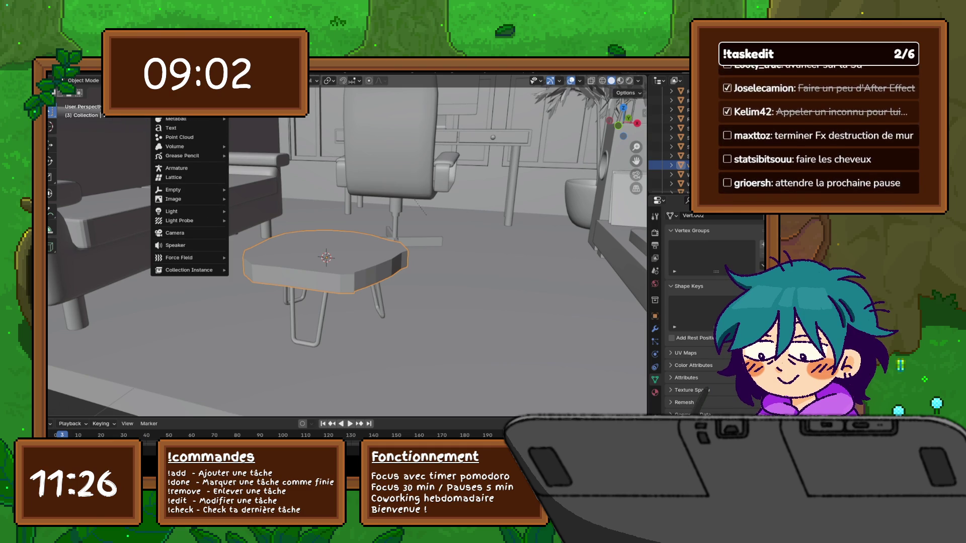
key("Escape")
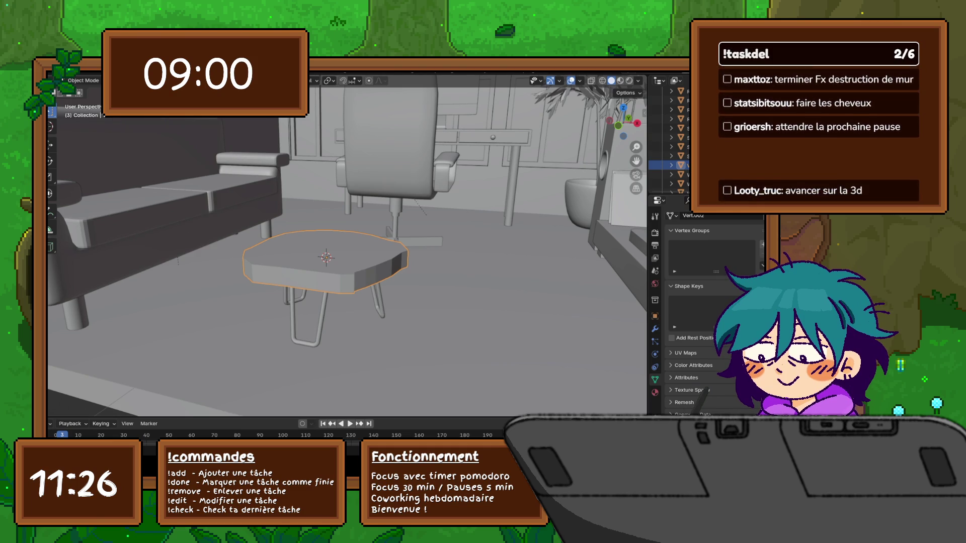
right_click(308, 270)
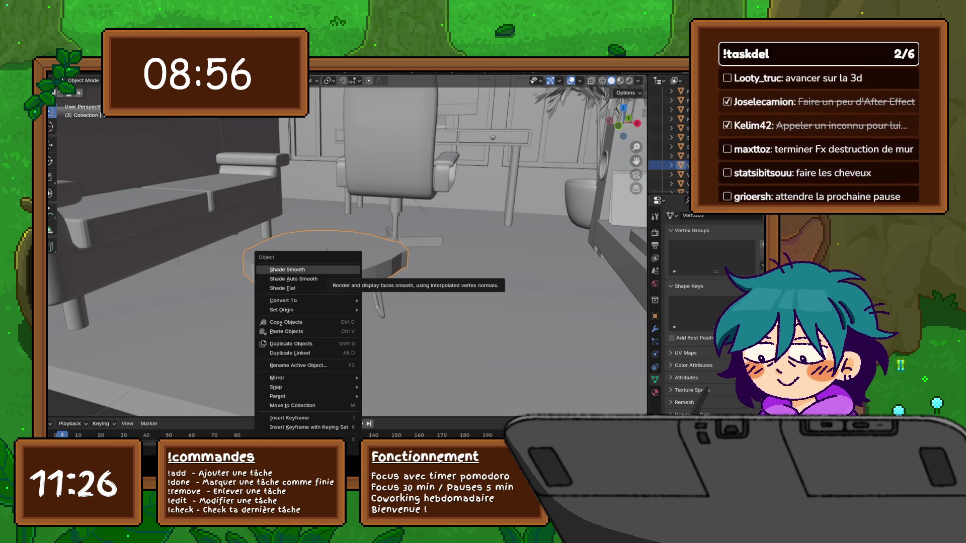
key("Escape")
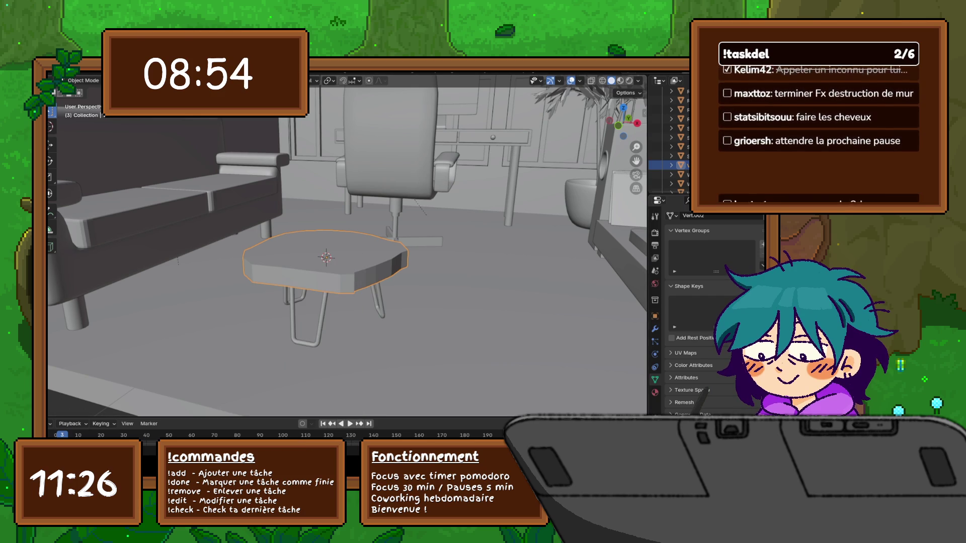
scroll(701, 391, "up", 4, "ctrl")
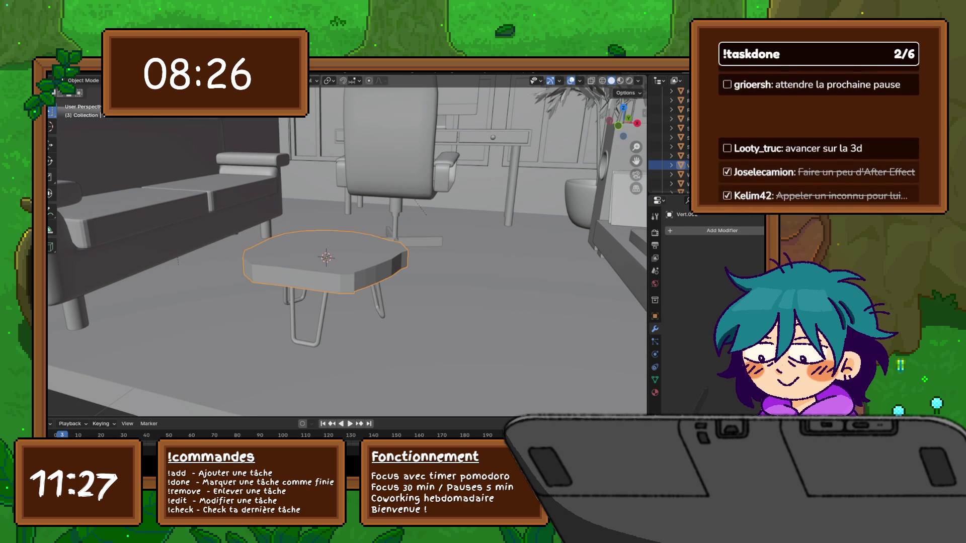
- Add a level-2 Subdivision Surface modifier to the tabletop and shade it smooth
right_click(323, 261)
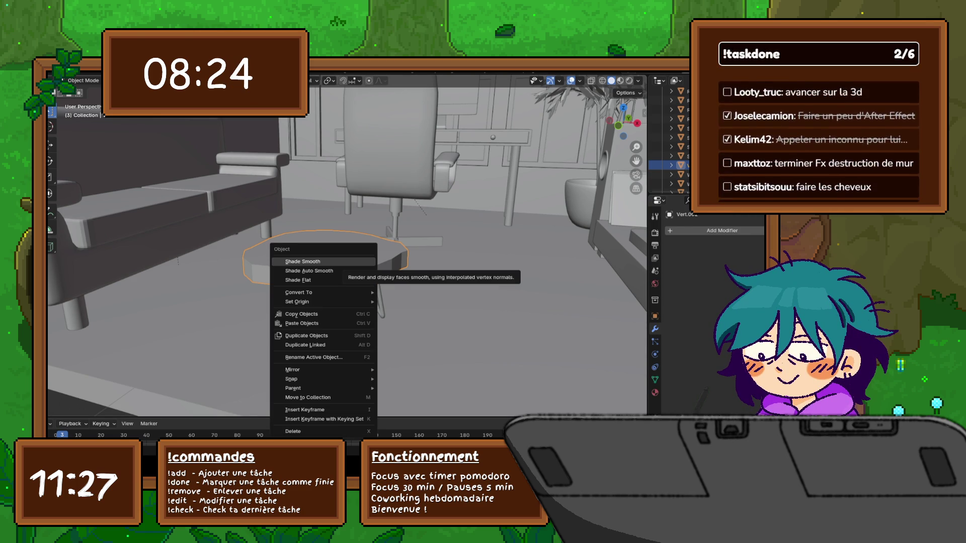
mouse_move(302, 302)
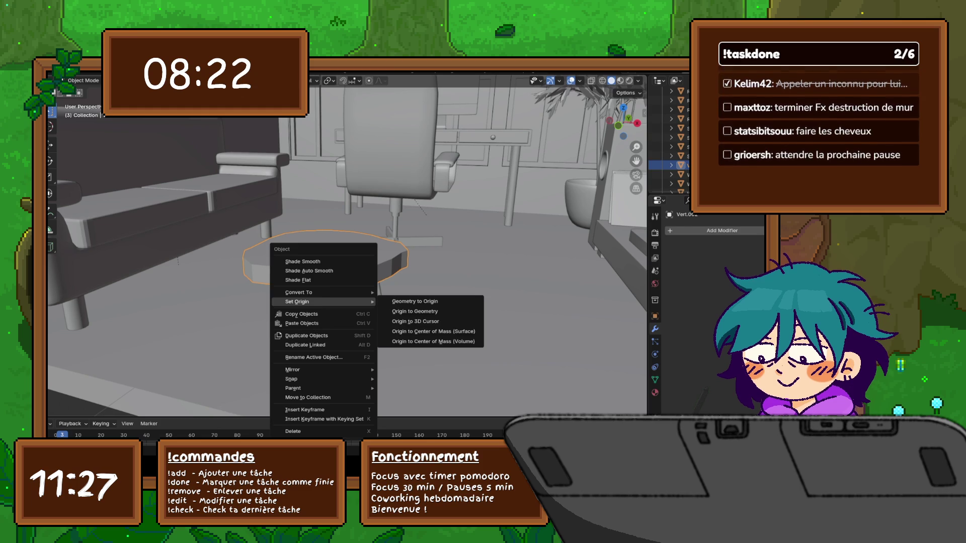
mouse_move(302, 388)
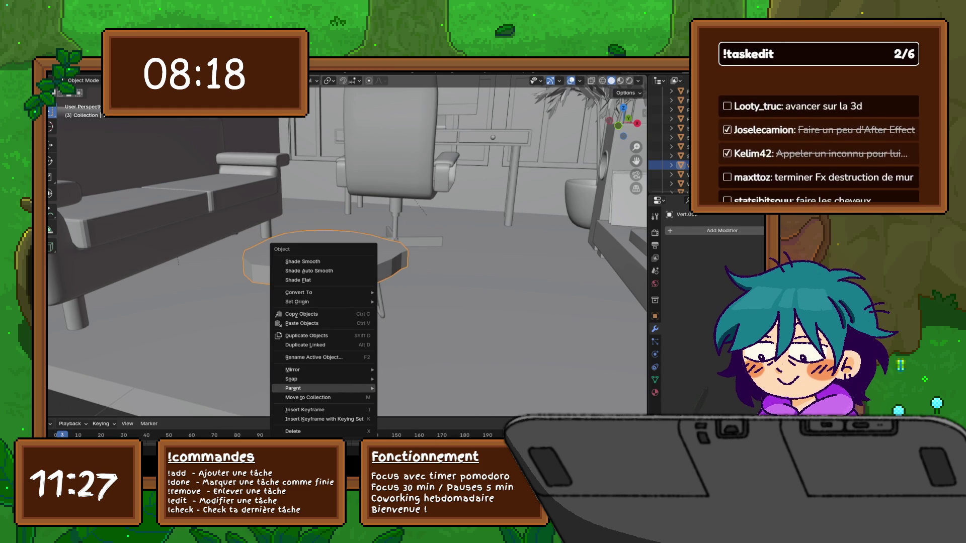
key("Escape")
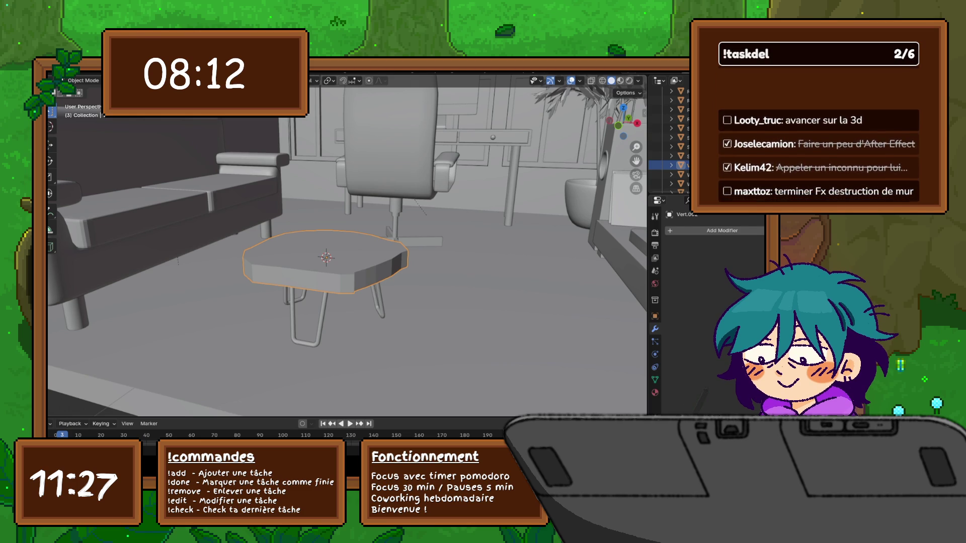
scroll(347, 246, "down", 1, "shift")
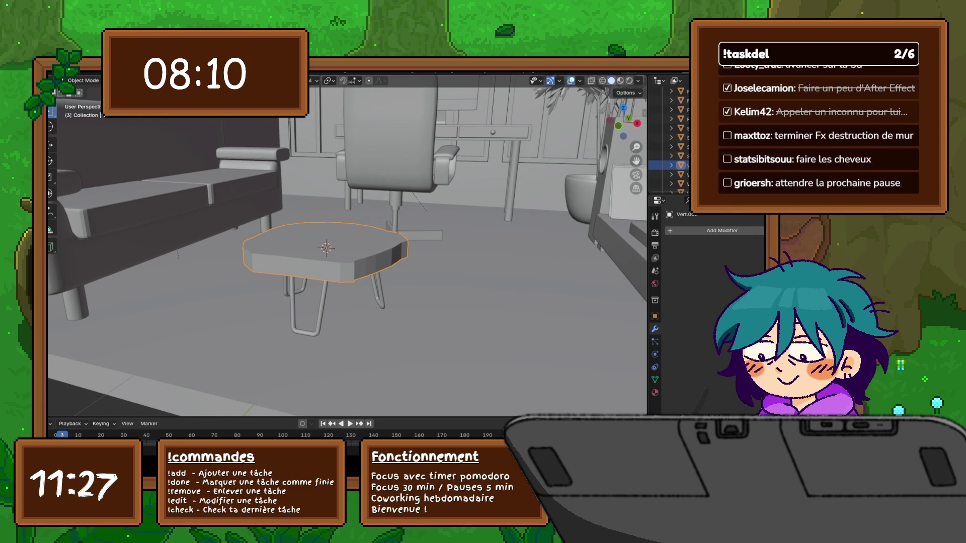
scroll(347, 246, "down", 1, "shift")
scroll(347, 246, "down", 1, "shift")
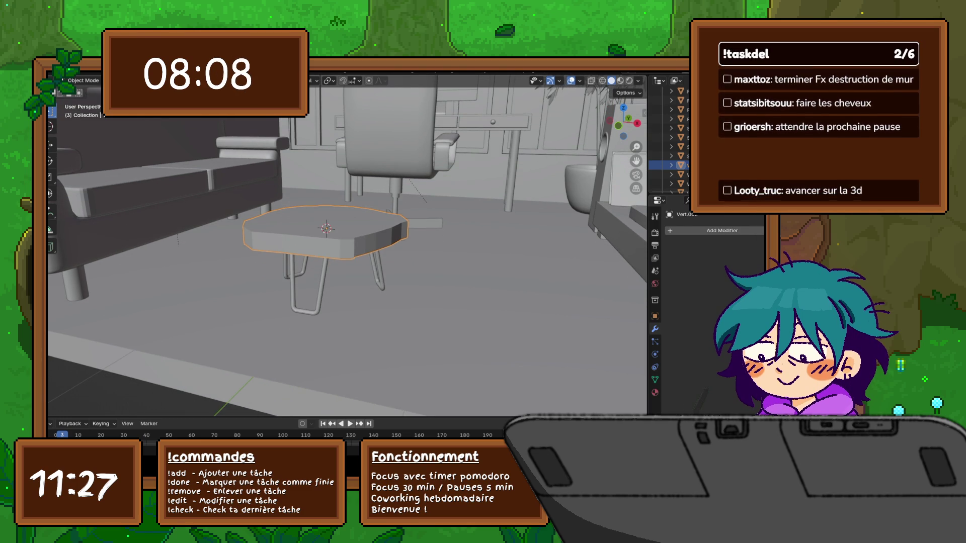
scroll(347, 245, "up", 3)
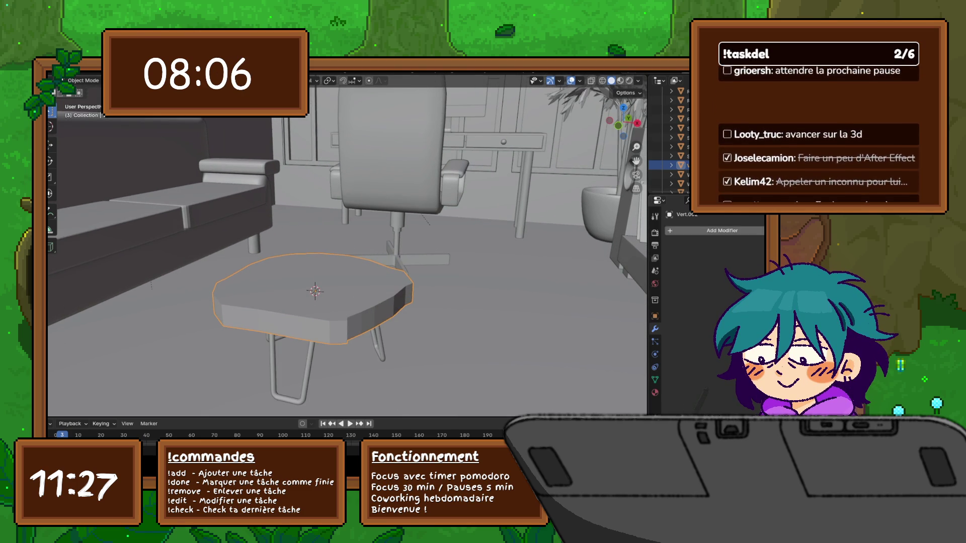
left_click(684, 231)
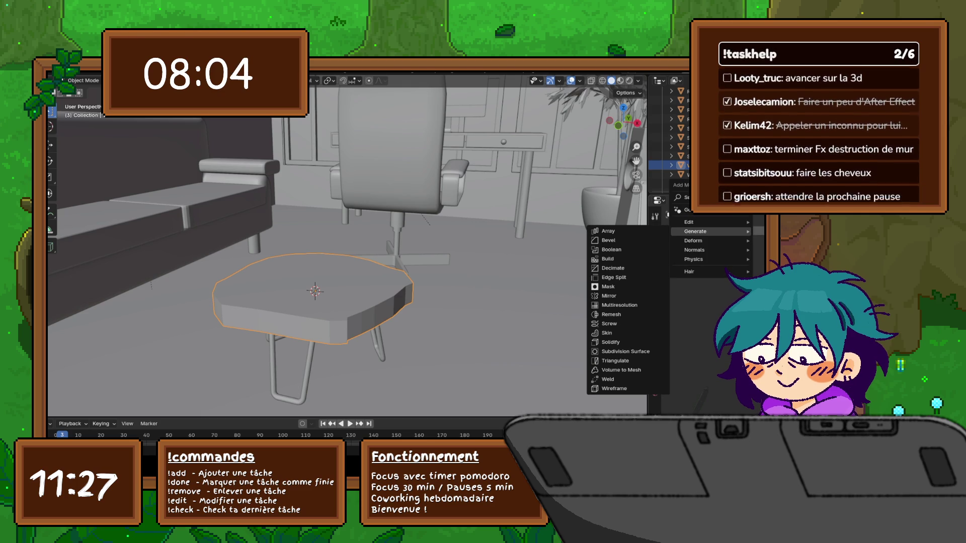
left_click(625, 352)
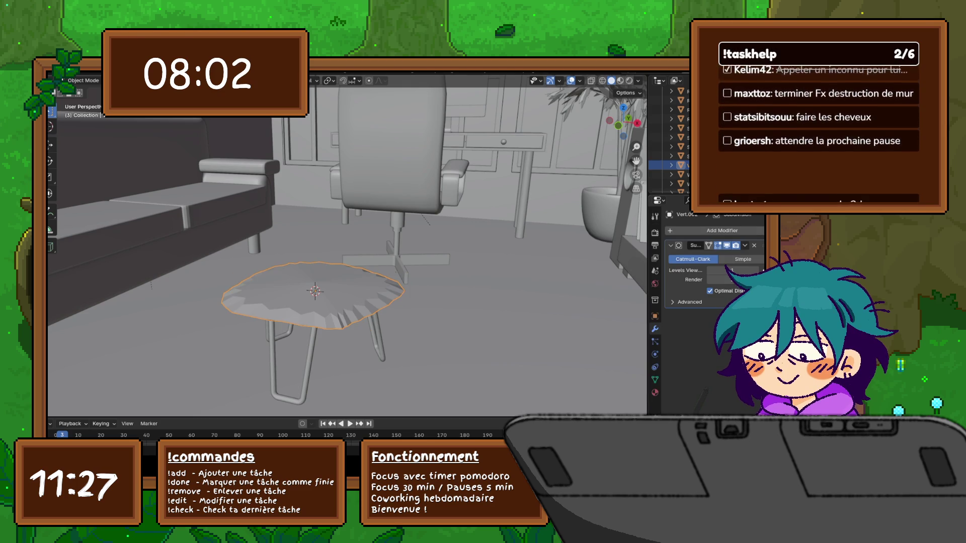
key("ctrl+2")
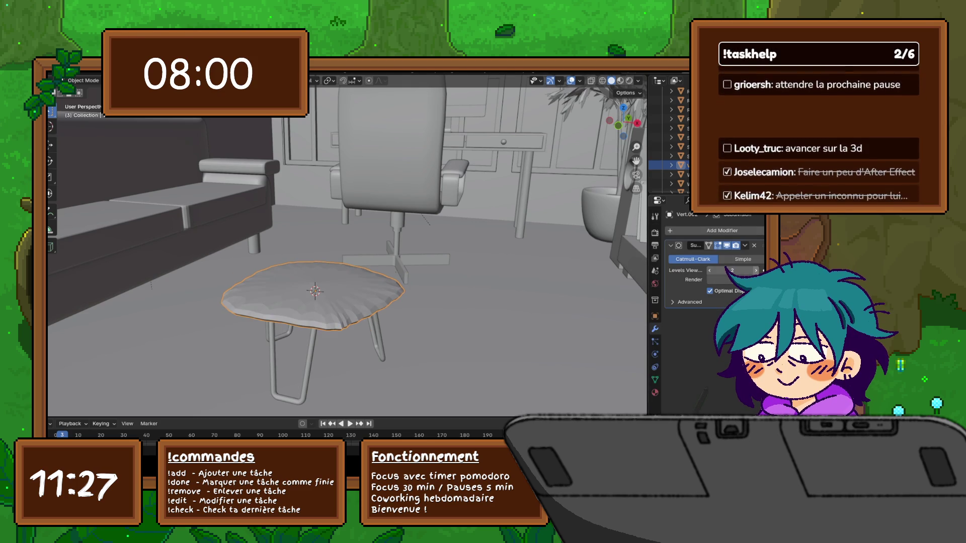
right_click(325, 285)
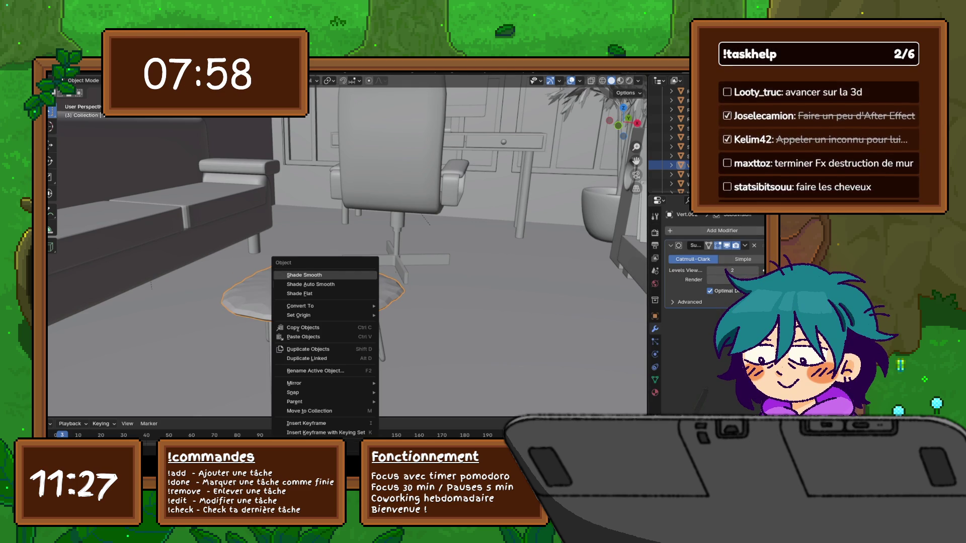
left_click(325, 275)
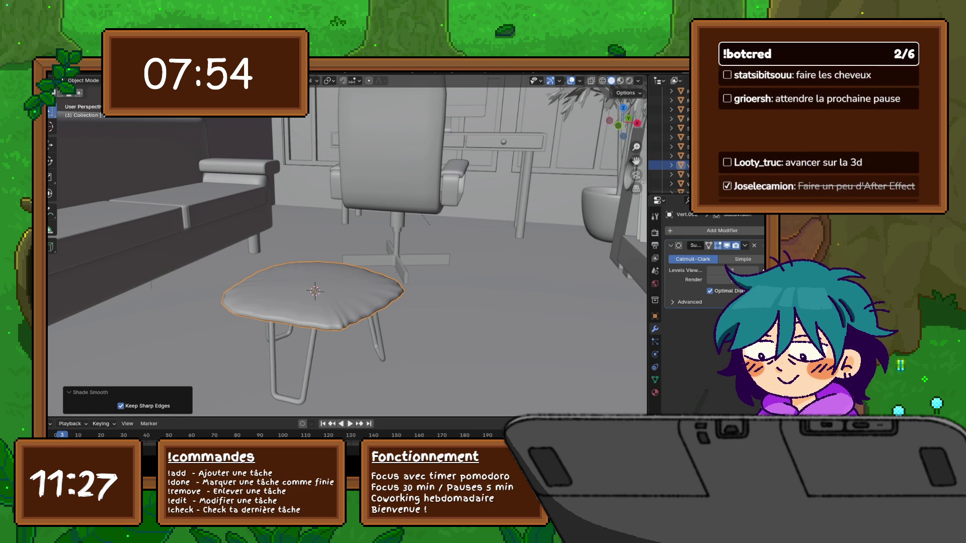
- Orbit around the stool seat Vert.002 and enter Edit Mode on its mesh
mouse_move(347, 247)
middle_mouse_down()
mouse_move(355, 211)
mouse_move(367, 252)
mouse_move(382, 236)
mouse_move(370, 246)
mouse_move(390, 199)
middle_mouse_up()
key("Tab")
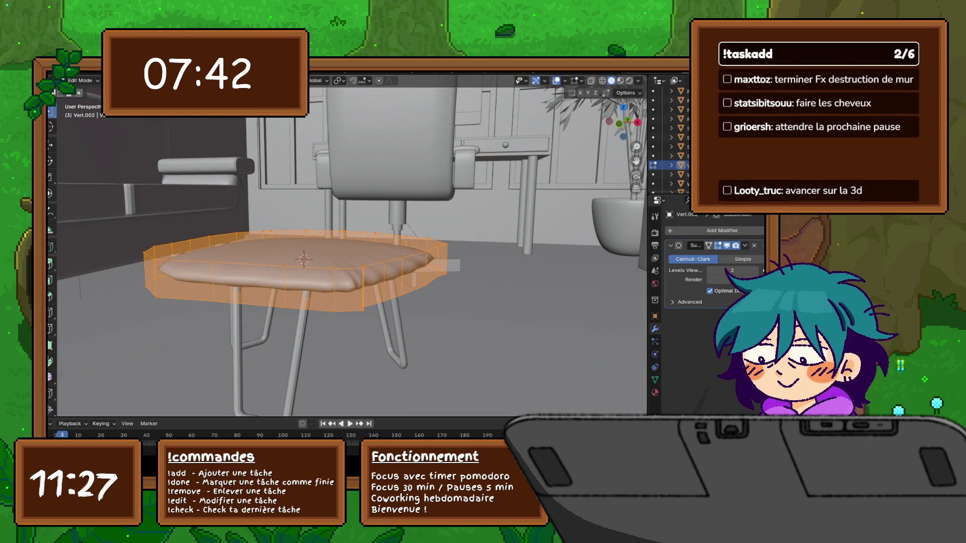
- Loop-cut the tabletop rim with supporting loops near its top and bottom edges
key("ctrl+r")
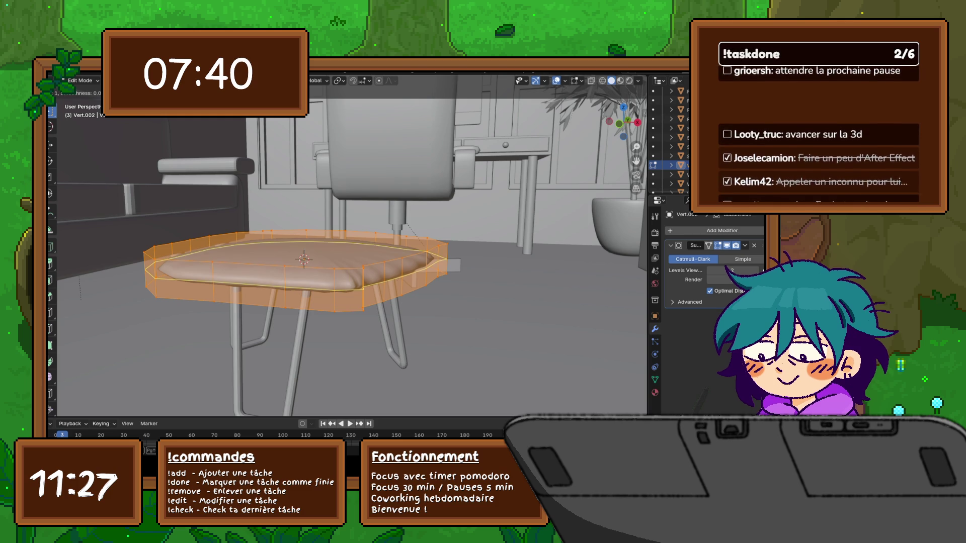
left_click(332, 264)
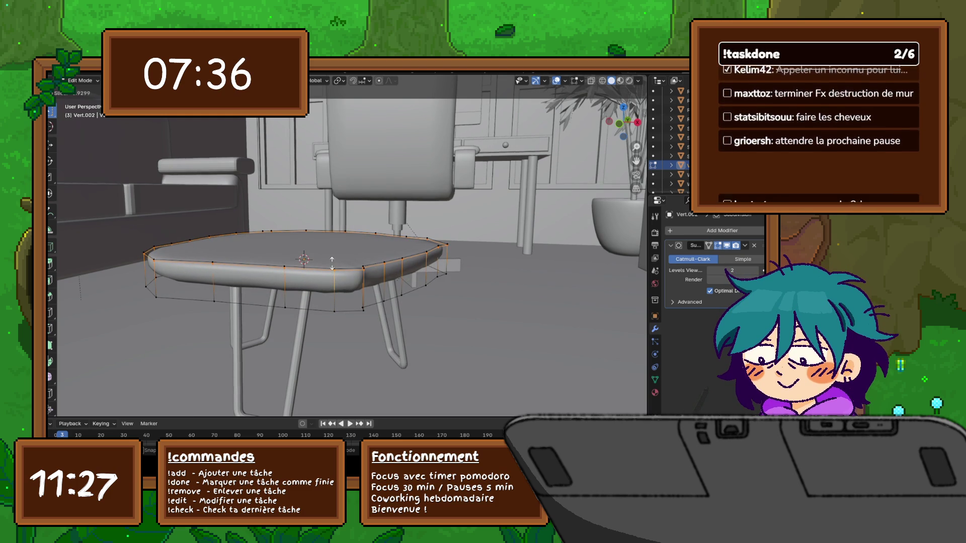
left_click(332, 264)
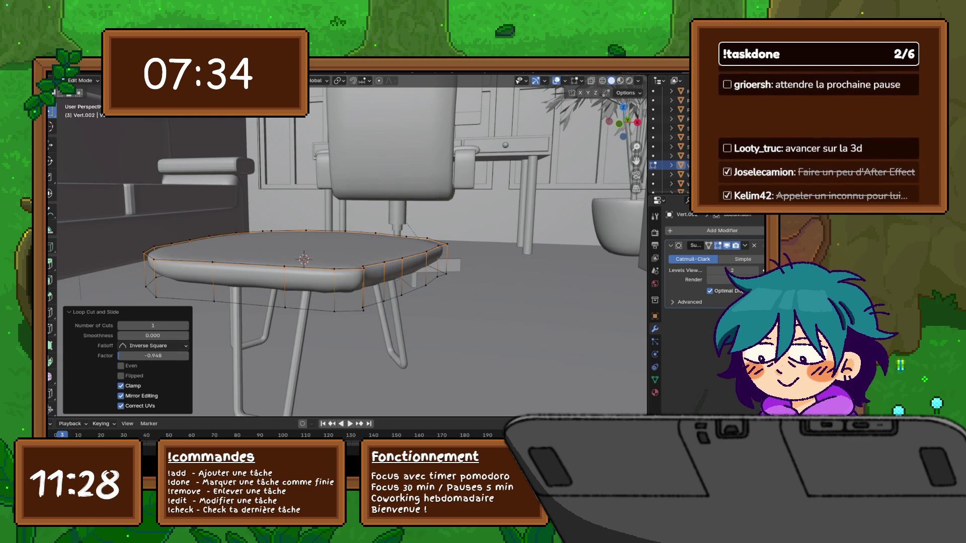
key("g")
key("g")
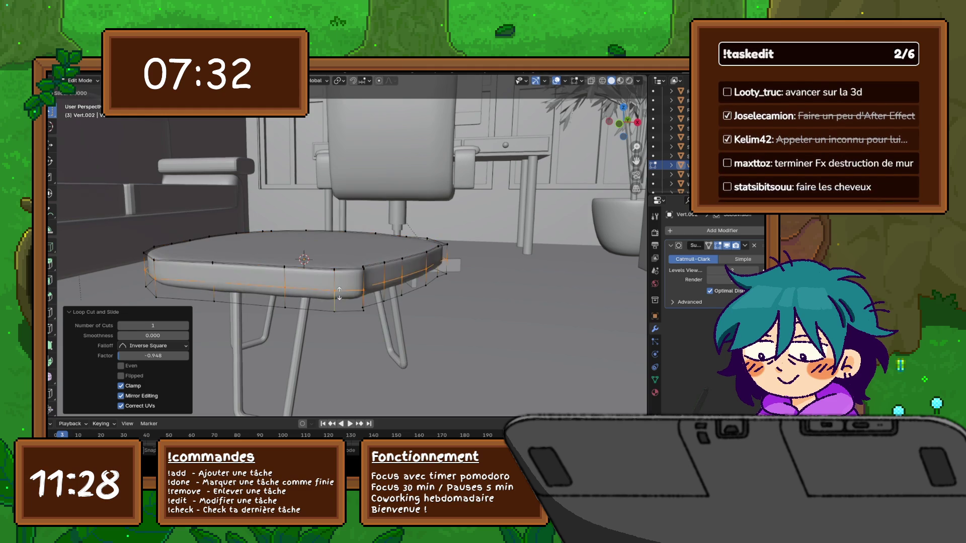
left_click(340, 312)
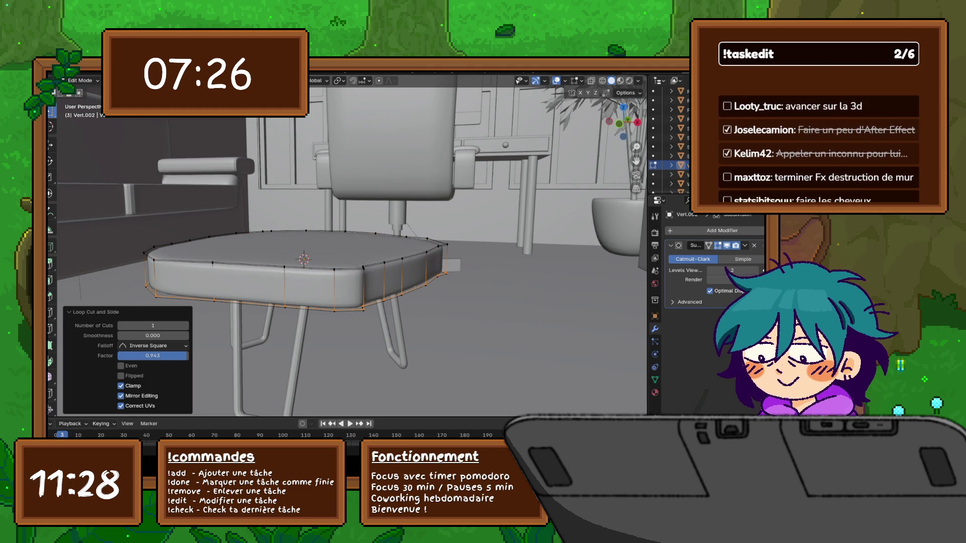
- Switch to face select mode and select the seat's top face
mouse_move(352, 226)
middle_mouse_down()
mouse_move(337, 272)
mouse_move(302, 221)
middle_mouse_up()
key("3")
left_click(302, 241)
scroll(348, 247, "up", 3)
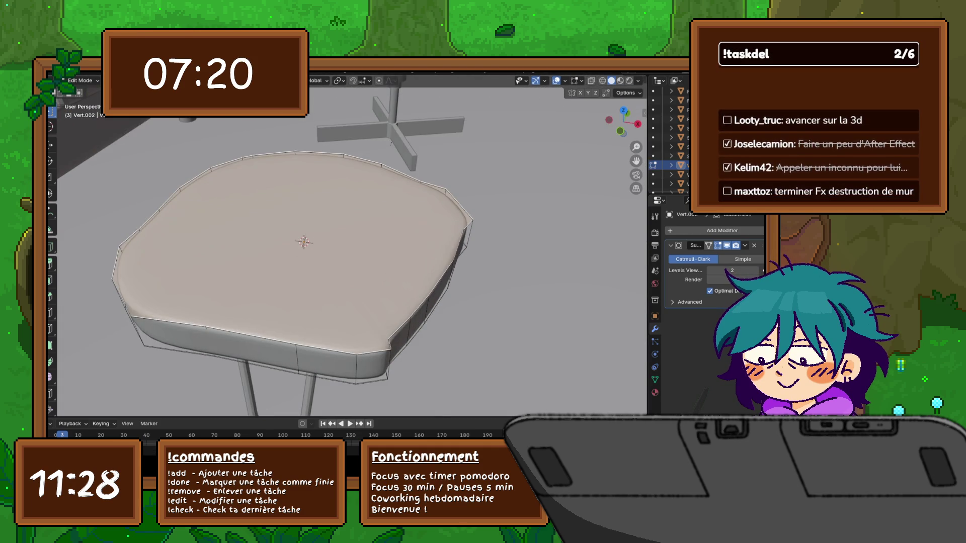
- Inset the seat's top face to add a thin border around it
scroll(347, 246, "up", 2)
scroll(347, 247, "up", 2)
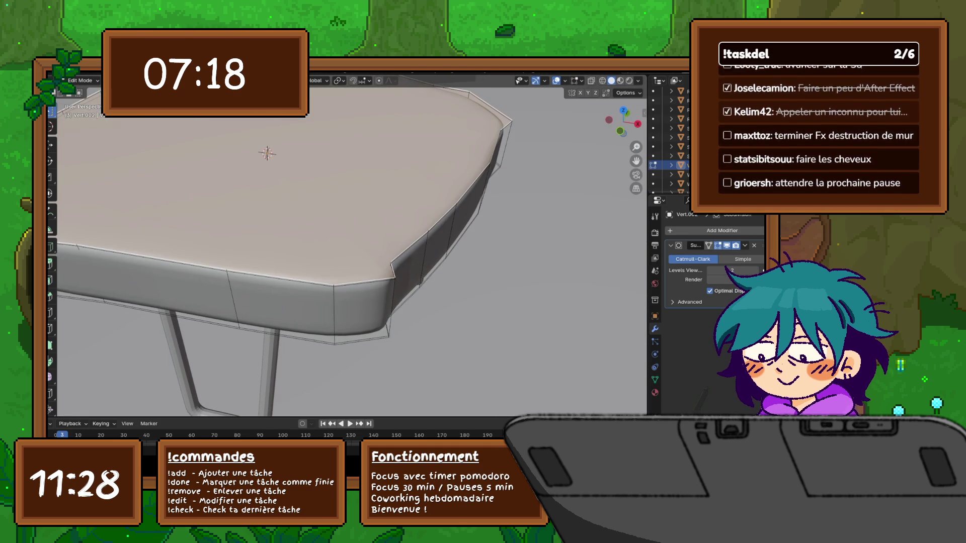
key("ctrl+b")
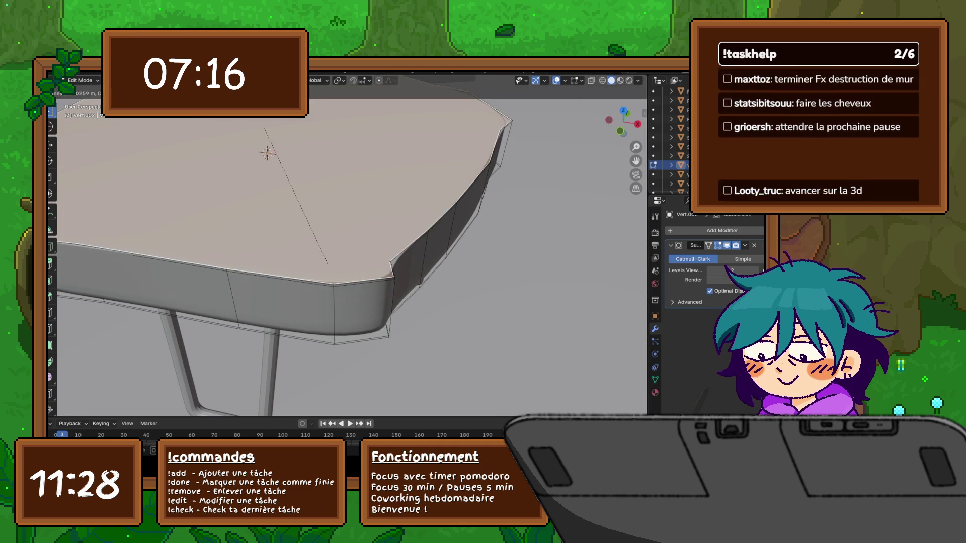
left_click(327, 262)
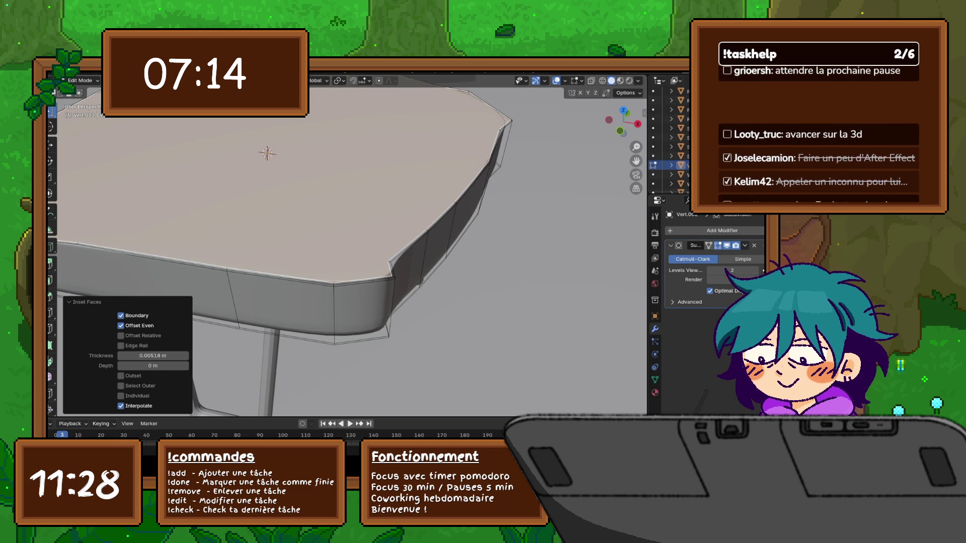
- Inset the seat's bottom face with a matching thin border
mouse_move(353, 251)
middle_mouse_down()
mouse_move(357, 151)
mouse_move(347, 237)
mouse_move(345, 214)
mouse_move(347, 221)
middle_mouse_up()
scroll(342, 231, "up", 3)
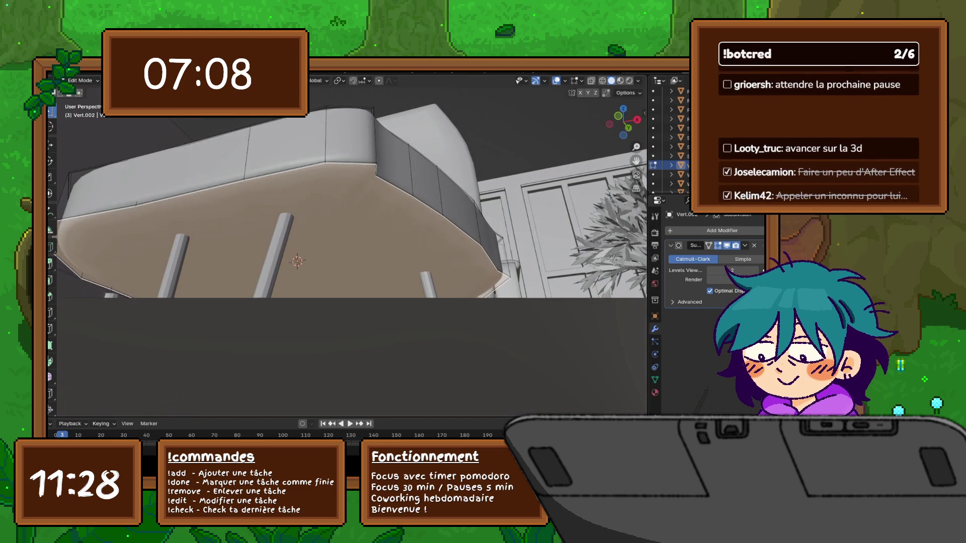
key("i")
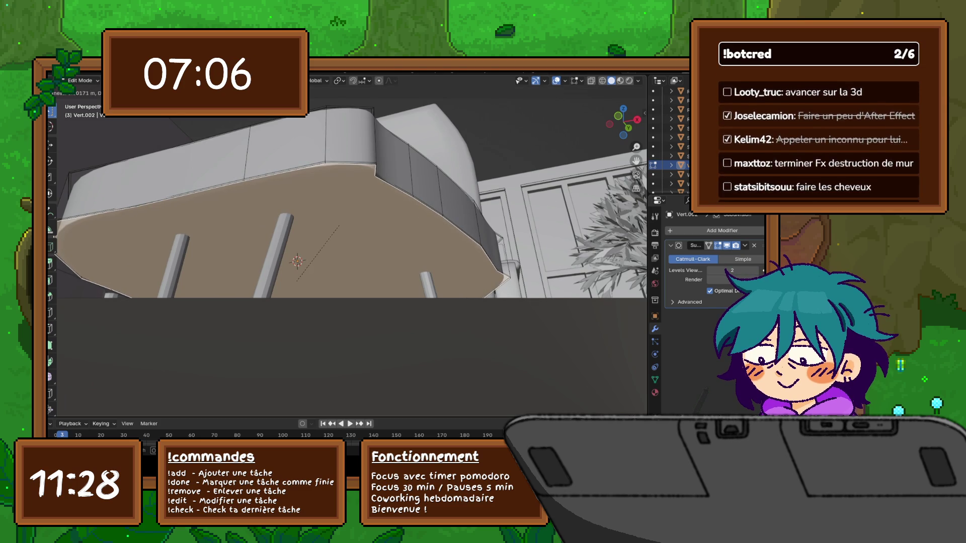
left_click(338, 226)
mouse_move(339, 226)
middle_mouse_down()
mouse_move(342, 171)
mouse_move(344, 206)
mouse_move(353, 174)
middle_mouse_up()
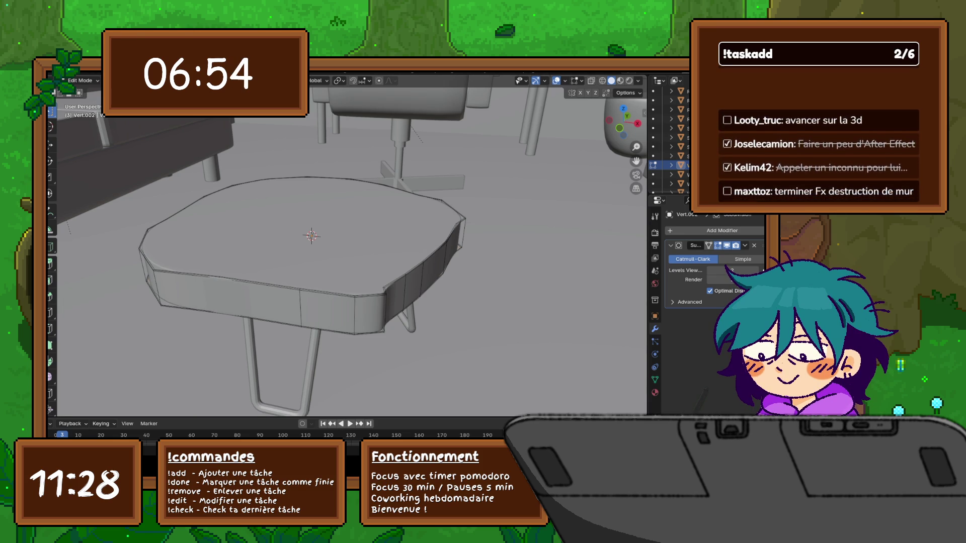
- Return to Object Mode and apply Shade Smooth to the hairpin legs
key("Tab")
left_click(313, 352)
right_click(313, 358)
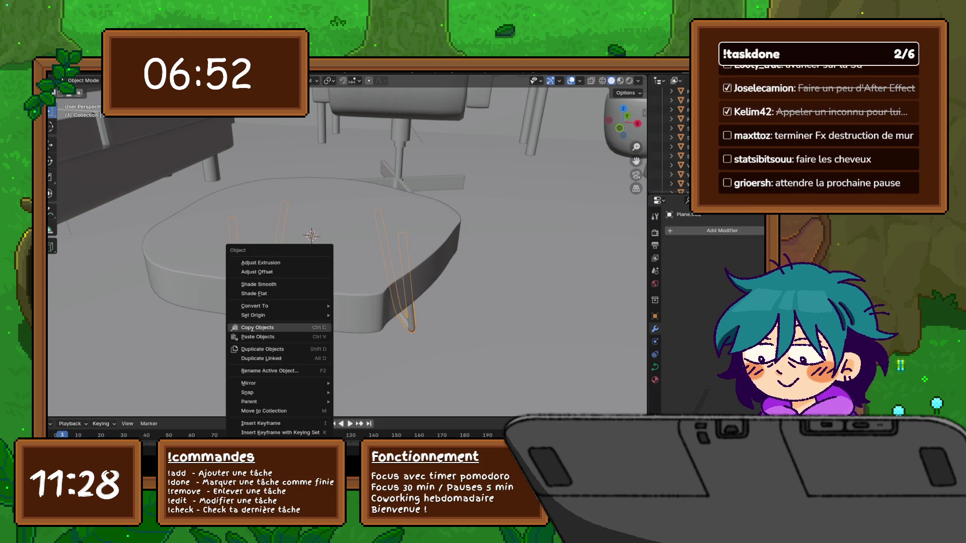
left_click(279, 284)
- Parent the hairpin legs to the tabletop using Object (Keep Transform)
mouse_move(279, 284)
middle_mouse_down()
mouse_move(271, 272)
mouse_move(282, 267)
mouse_move(284, 281)
middle_mouse_up()
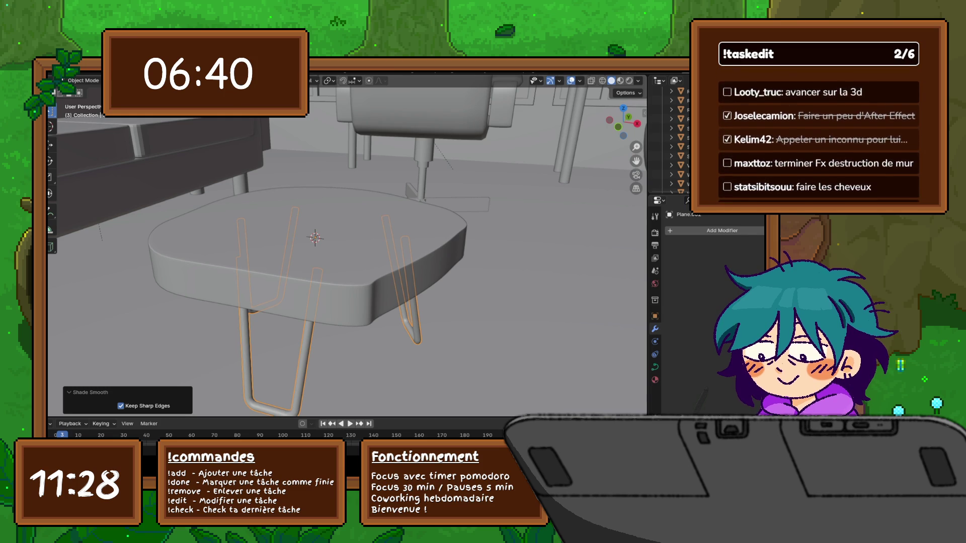
left_click(307, 260, "shift")
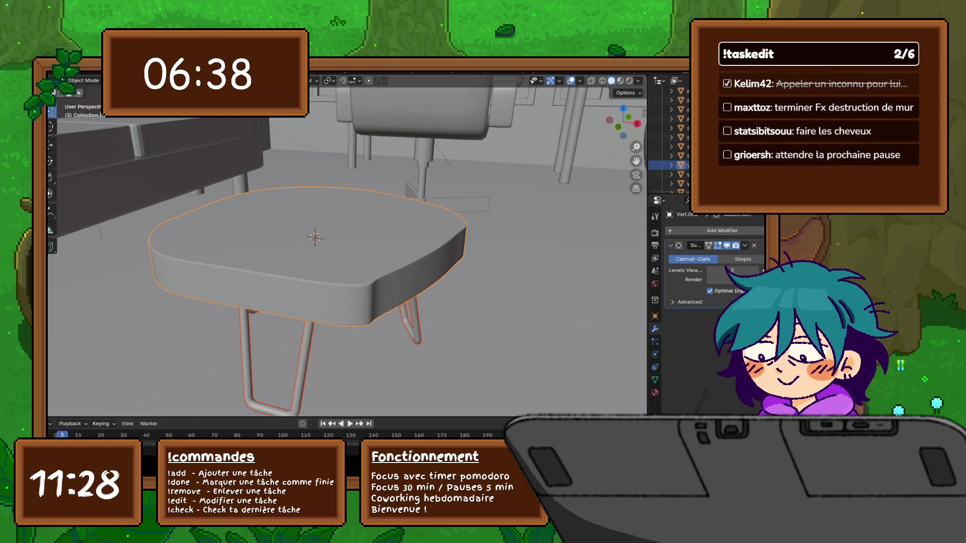
key("ctrl+p")
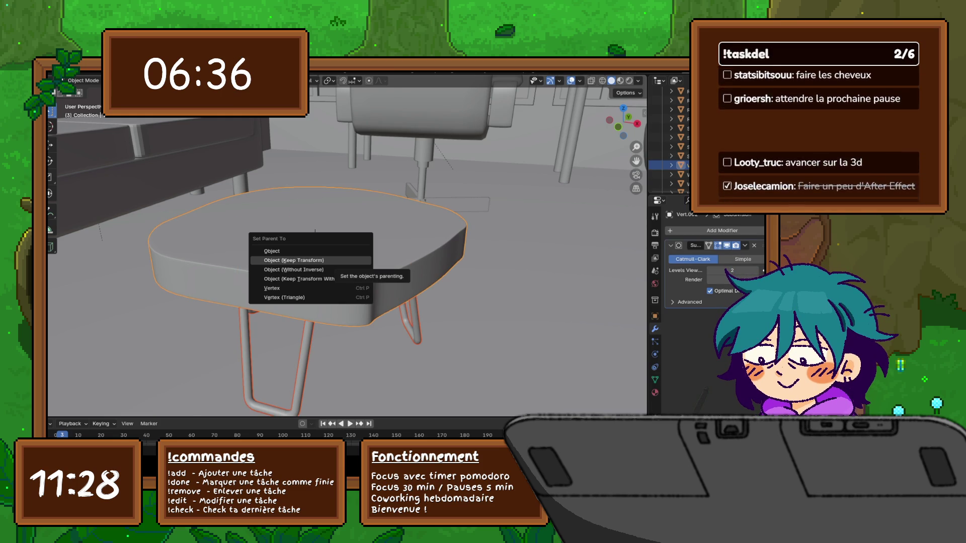
left_click(306, 260)
left_click(306, 260)
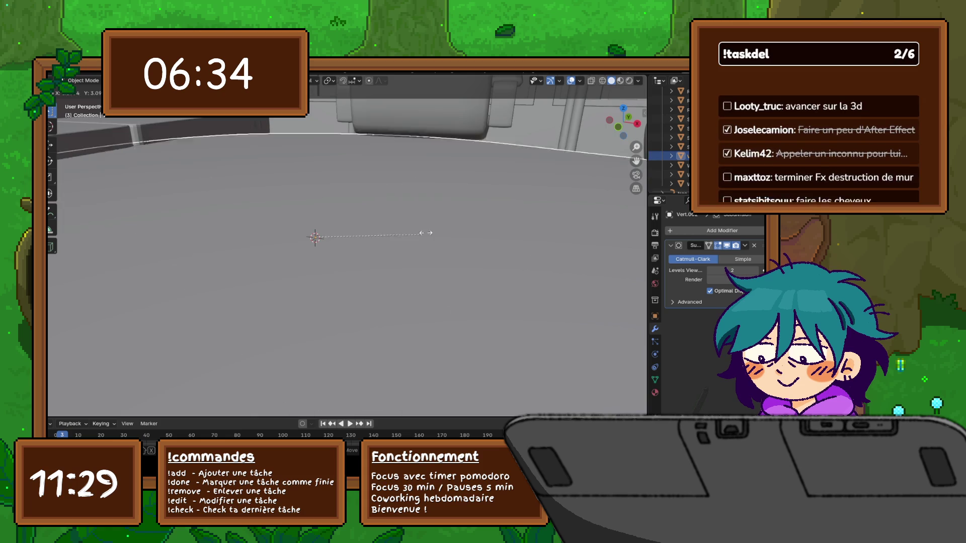
- Zoom out and orbit to a high overview of the whole living room
scroll(347, 246, "down", 6)
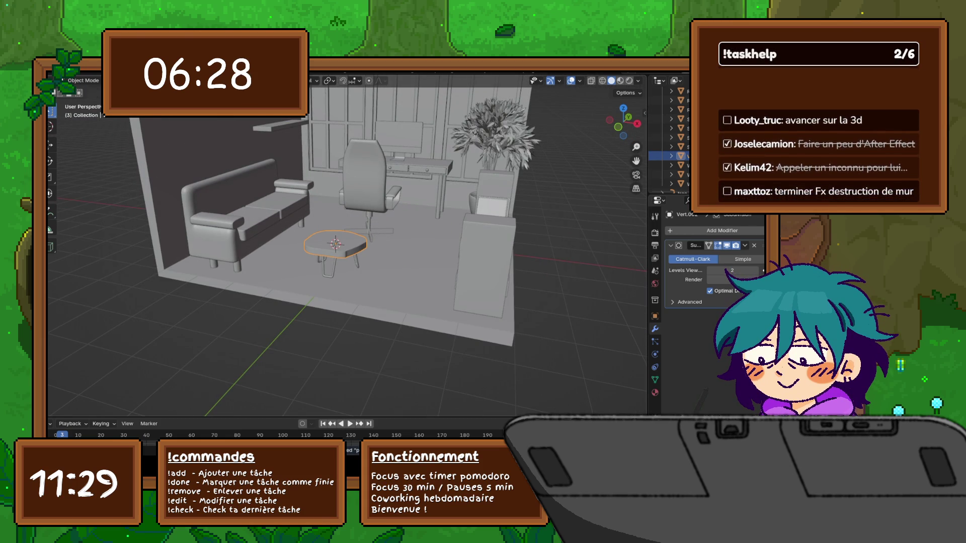
scroll(347, 246, "down", 5)
middle_click_drag(347, 246, 368, 311)
middle_click_drag(357, 201, 329, 257, "shift")
scroll(669, 141, "down", 1)
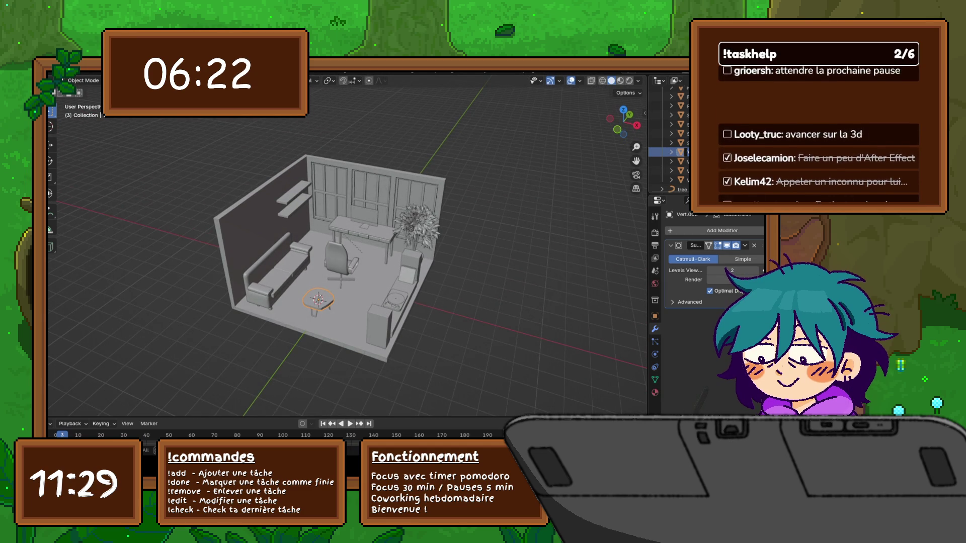
- Select Table, then the hairpin legs, and finally Room to show its Boolean Difference modifier
left_click(669, 152)
left_click(317, 301)
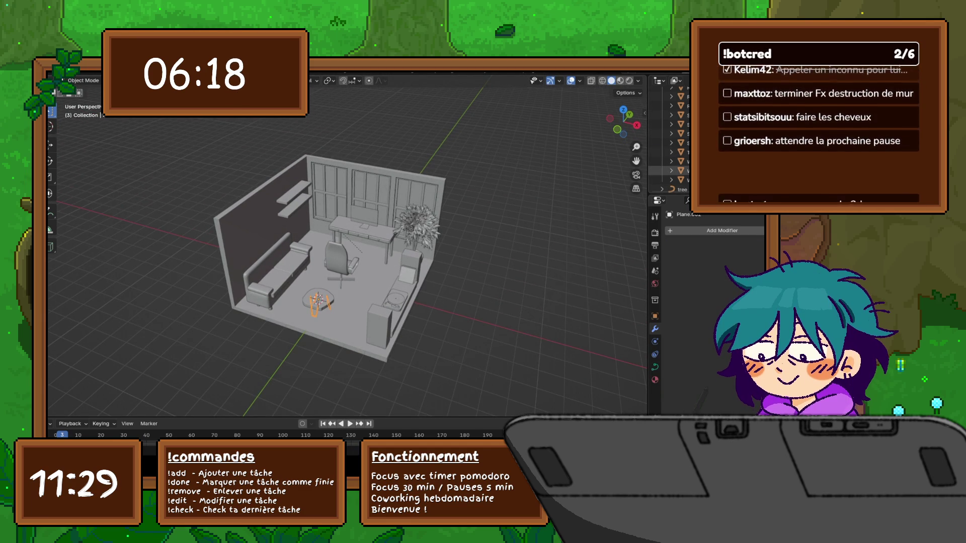
scroll(669, 146, "down", 1)
scroll(669, 151, "up", 2)
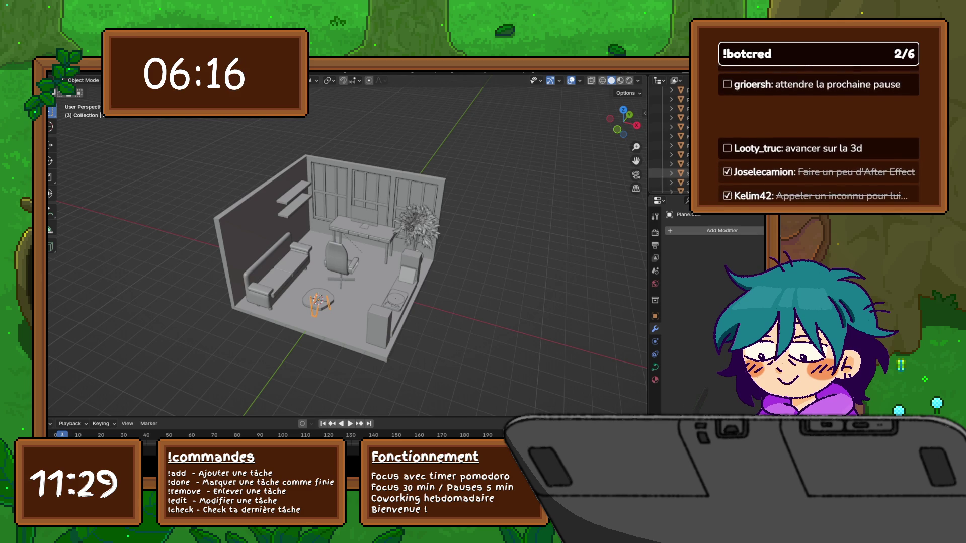
scroll(669, 146, "up", 2)
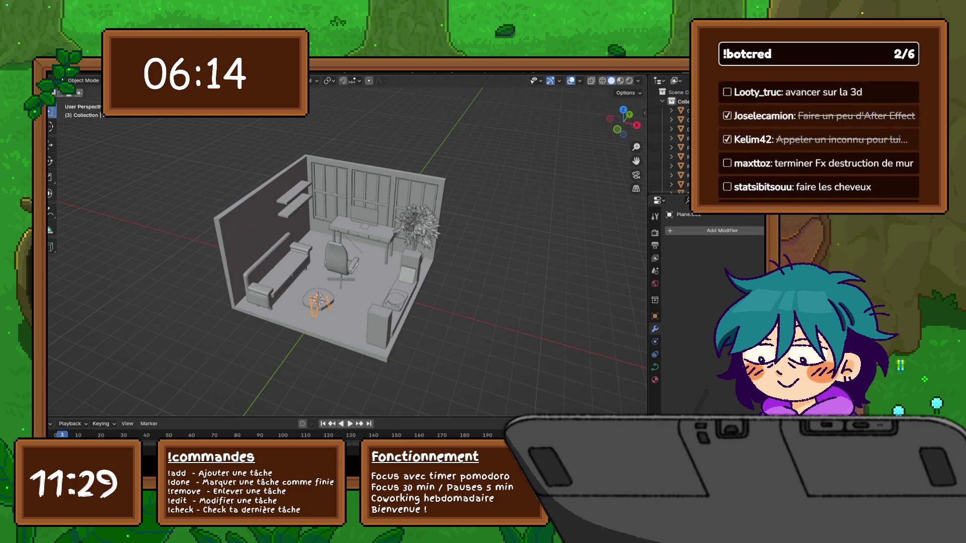
left_click(282, 322)
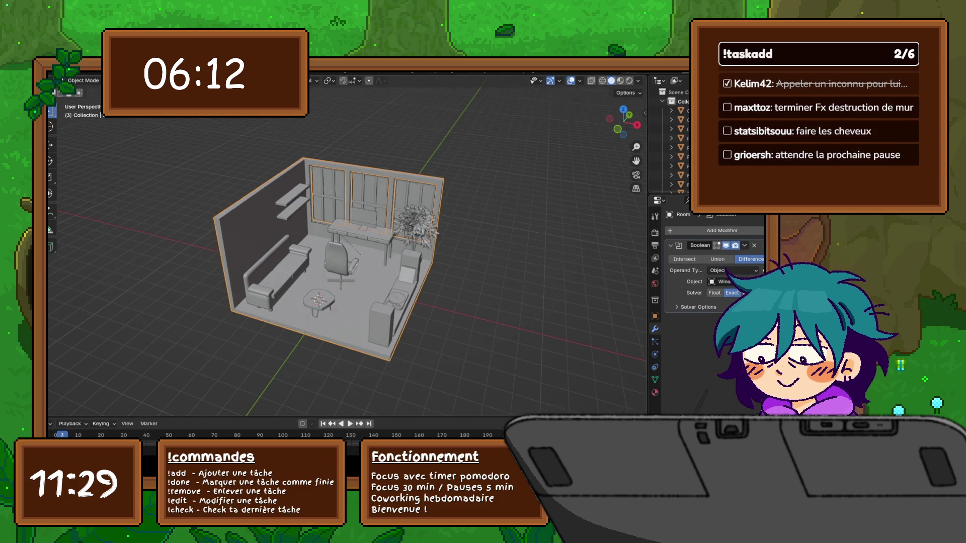
scroll(347, 246, "up", 5)
middle_click_drag(347, 246, 362, 237)
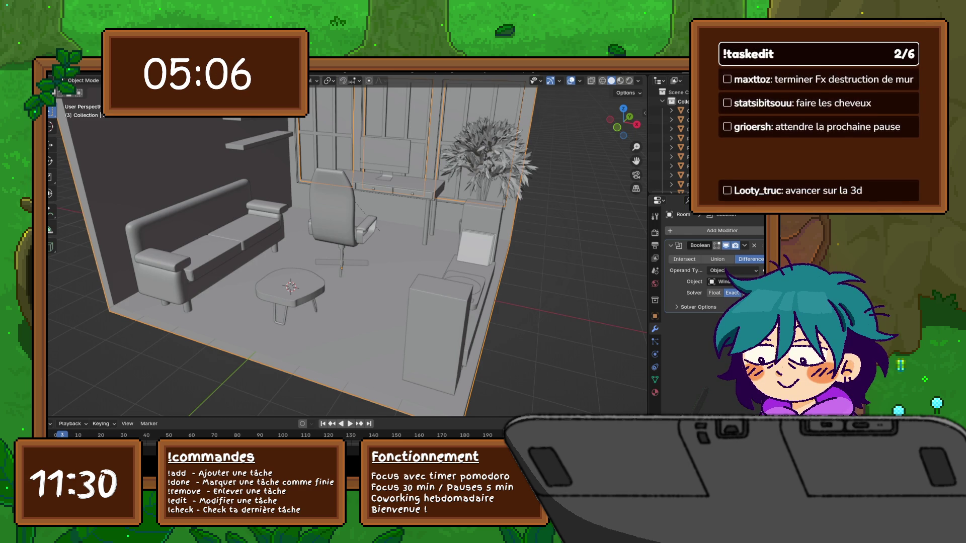
- Select the office chair from a lower frontal view and look over the Edit menu
middle_click_drag(347, 252, 357, 209)
left_click(342, 271)
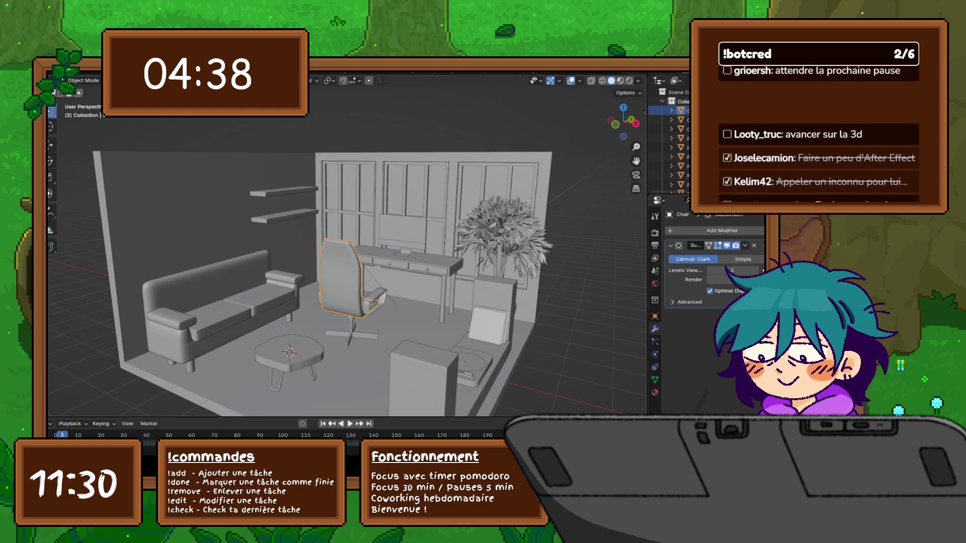
left_click(63, 70)
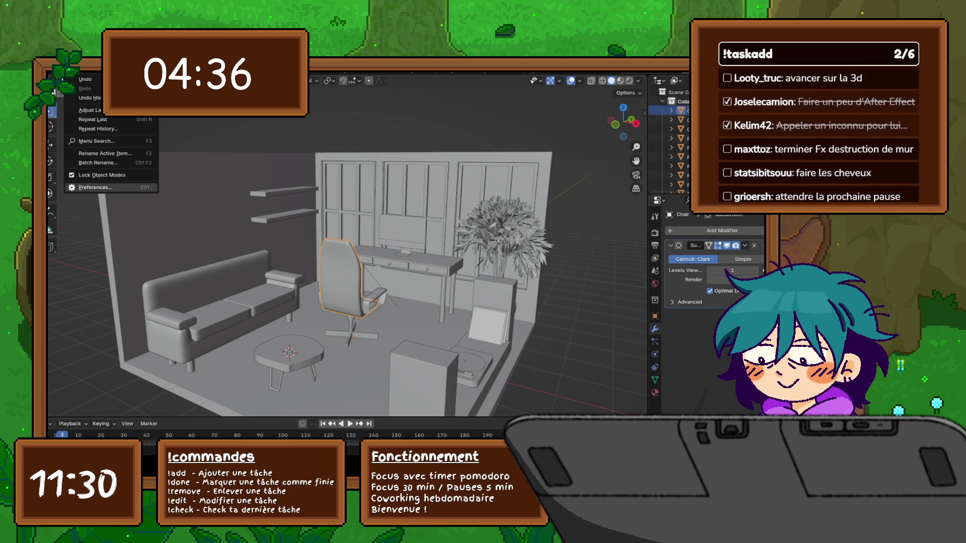
key("Escape")
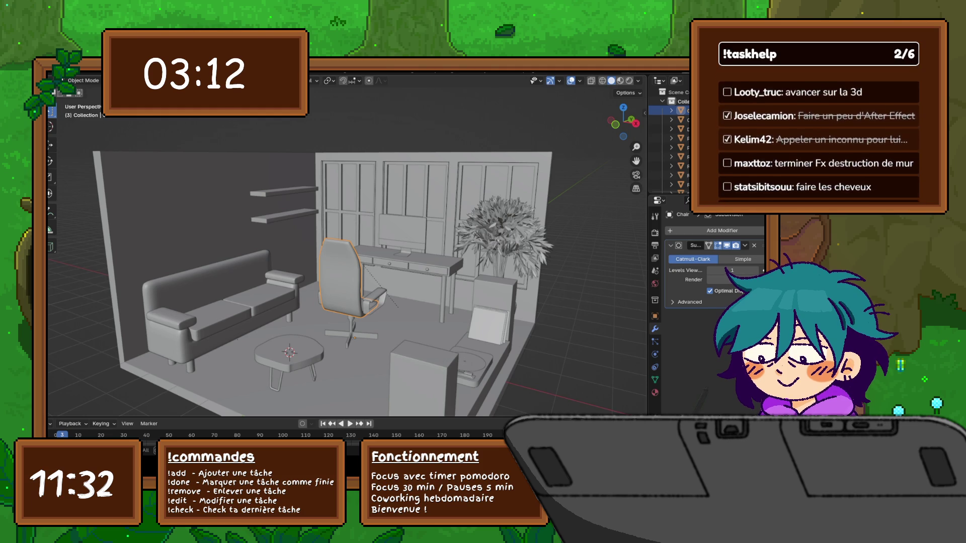
mouse_move(352, 251)
middle_mouse_down()
mouse_move(342, 237)
mouse_move(347, 213)
middle_mouse_up()
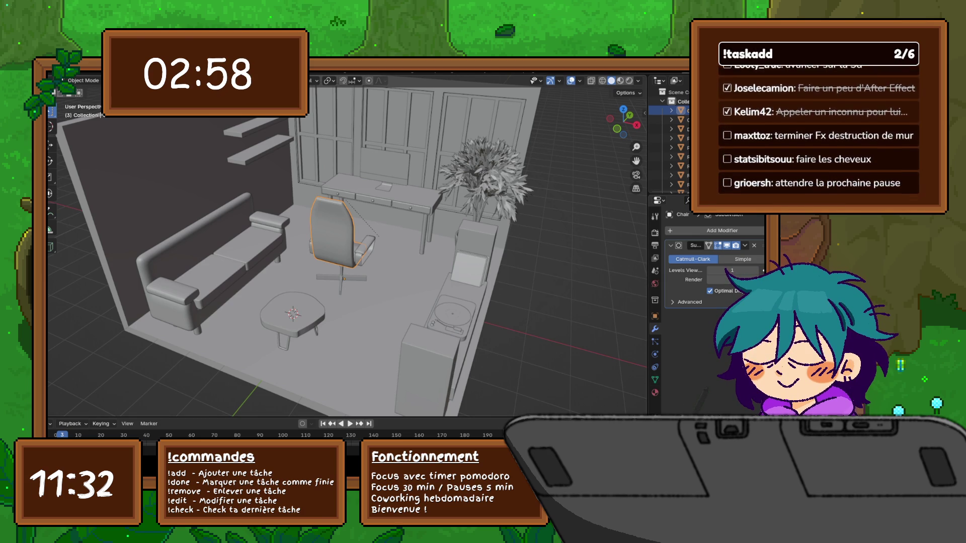
mouse_move(347, 246)
middle_mouse_down()
mouse_move(322, 281)
mouse_move(311, 261)
mouse_move(352, 241)
middle_mouse_up()
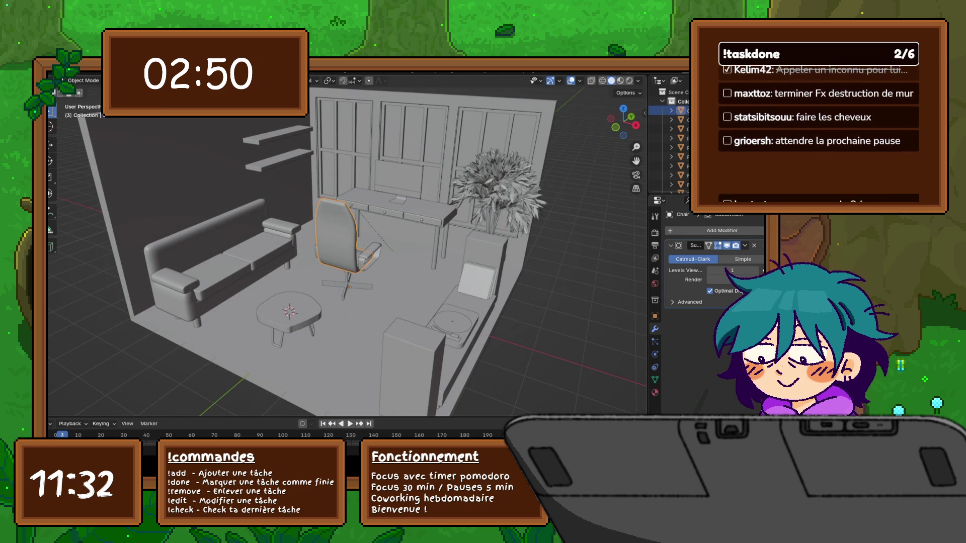
left_click(279, 162)
- Orbit toward the wall shelves and place the 3D cursor on the lower shelf
mouse_move(352, 251)
middle_mouse_down()
mouse_move(302, 234)
mouse_move(297, 221)
middle_mouse_up()
right_click(276, 215, "shift")
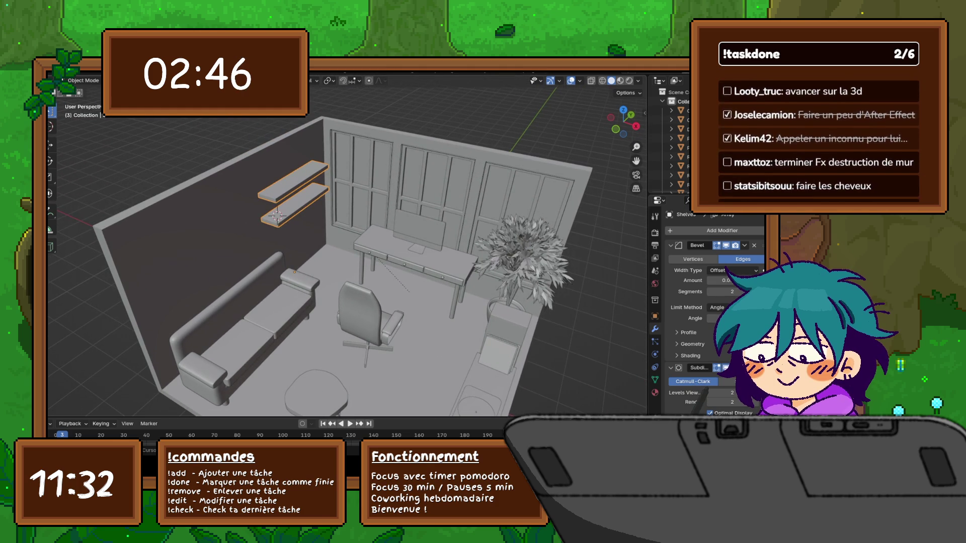
scroll(277, 215, "up", 4)
middle_click_drag(322, 241, 270, 239)
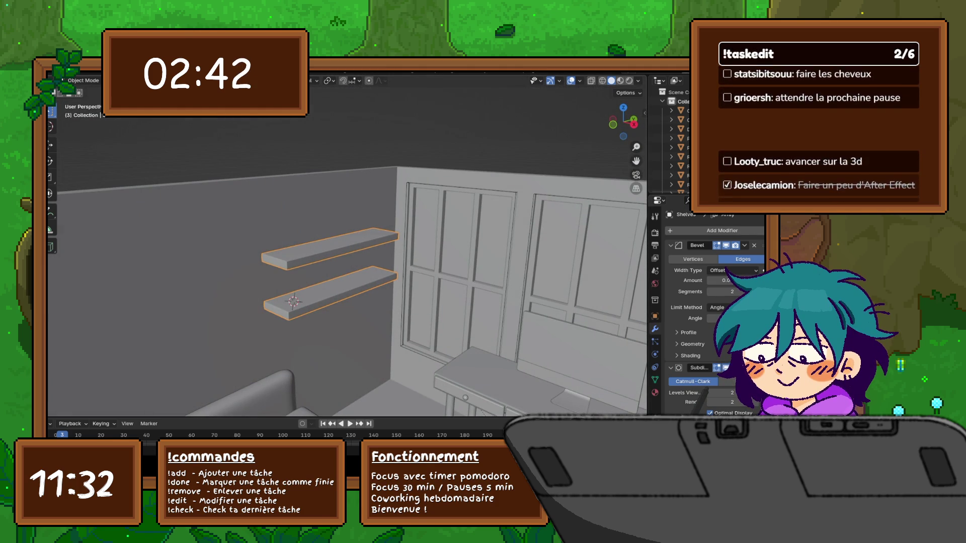
right_click(301, 299, "shift")
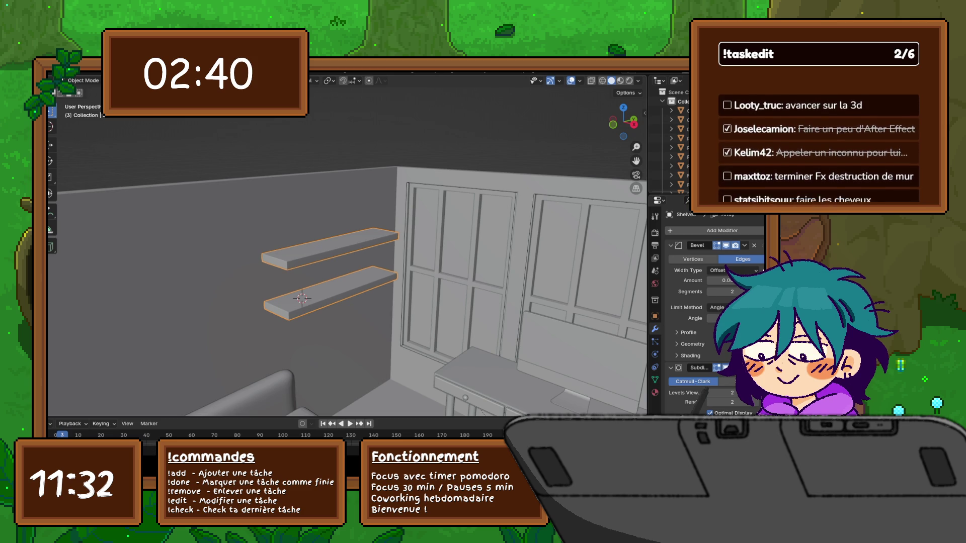
- Add an Archimesh Books prop onto the lower shelf from Mesh > Archimesh decoration props
key("shift+a")
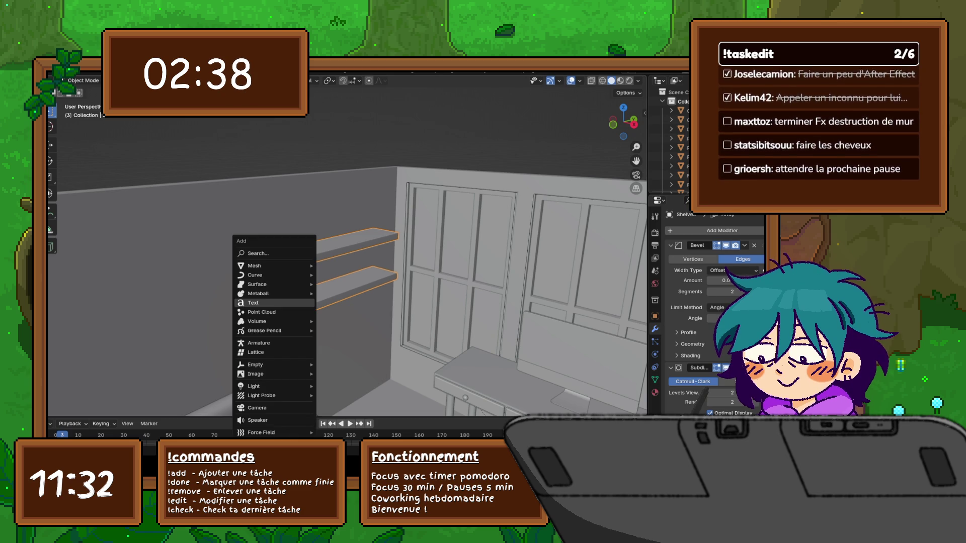
mouse_move(261, 395)
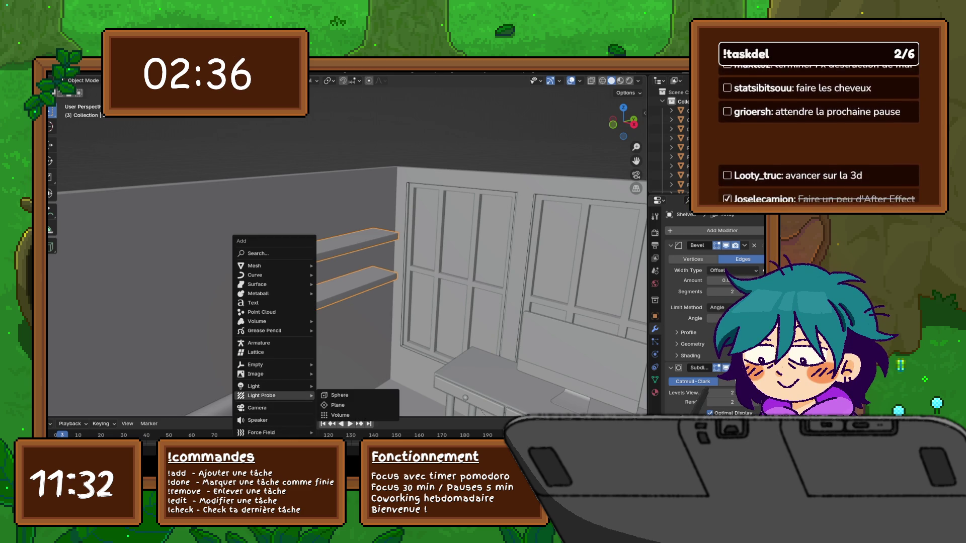
mouse_move(272, 266)
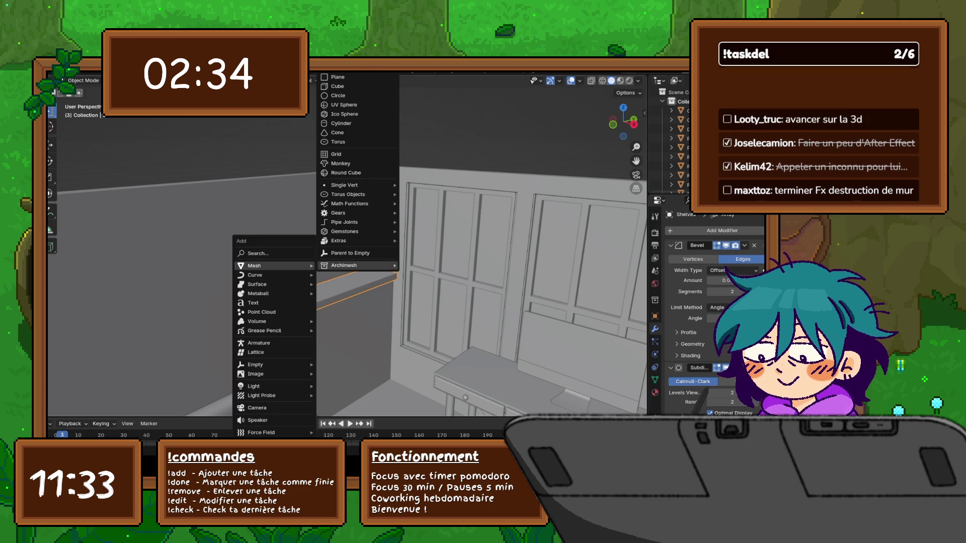
mouse_move(352, 265)
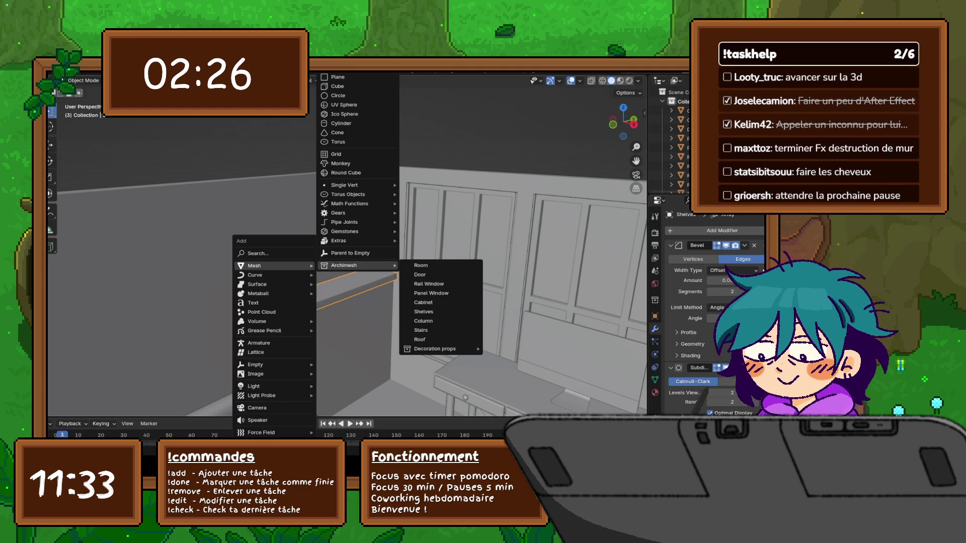
mouse_move(435, 348)
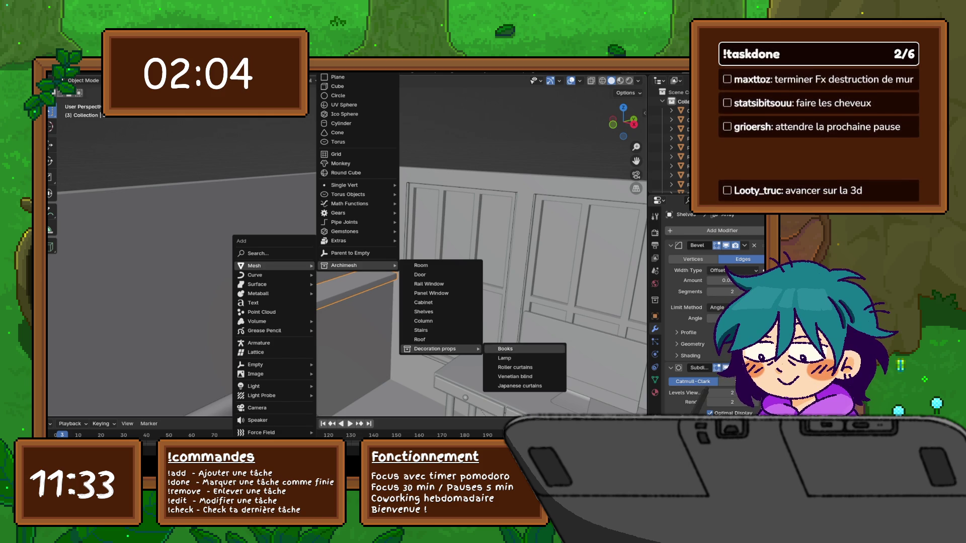
left_click(506, 348)
- Change the book size to 0.075 × 0.280 × 0.480 in the redo panel
scroll(348, 247, "up", 4)
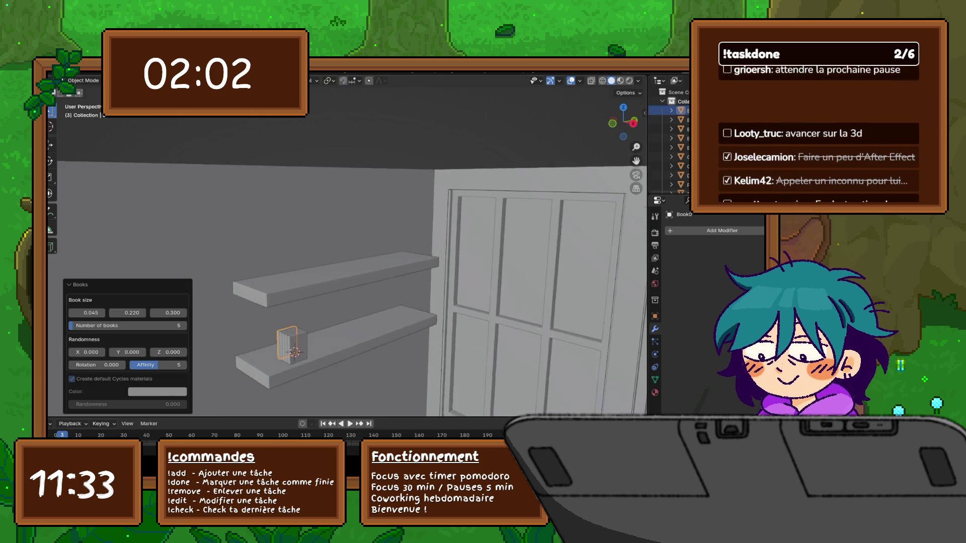
middle_click_drag(352, 252, 309, 242)
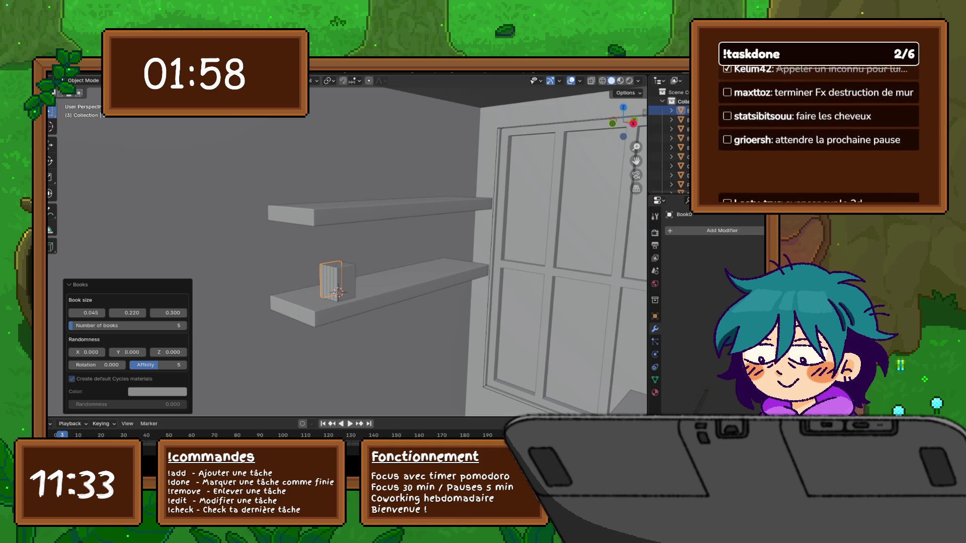
key("s")
key("Escape")
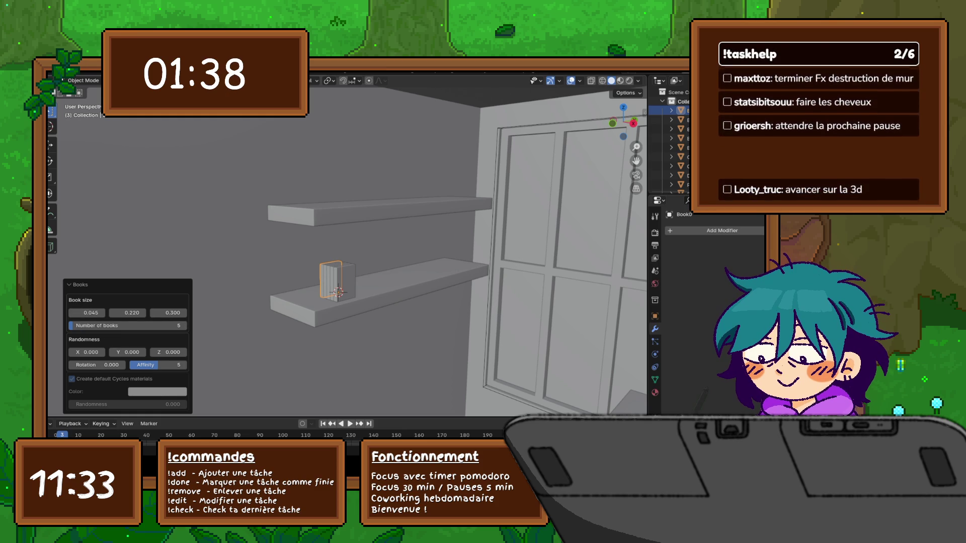
mouse_move(91, 312)
left_mouse_down()
mouse_move(76, 313)
mouse_move(184, 312)
left_mouse_up()
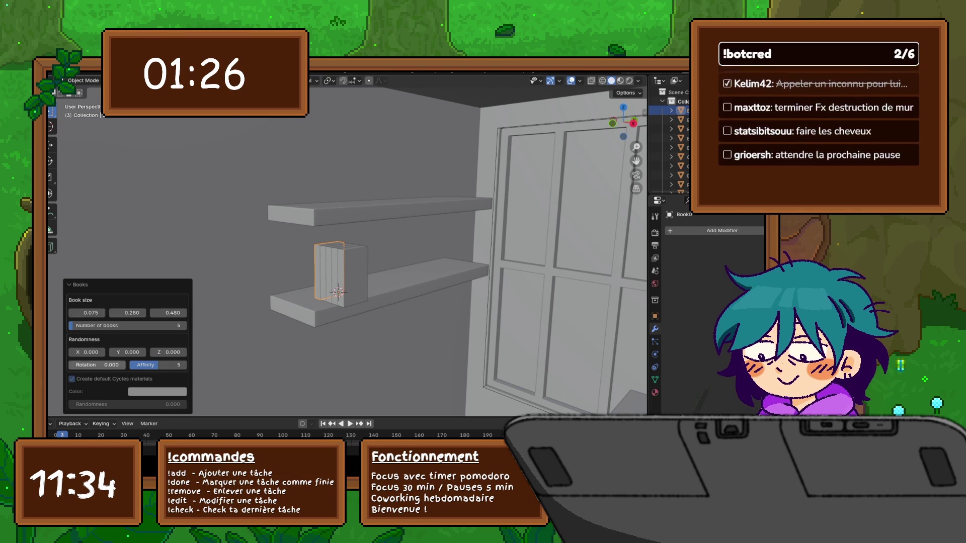
- Try X and Y randomness values of 0.999 for the books
left_click(86, 352)
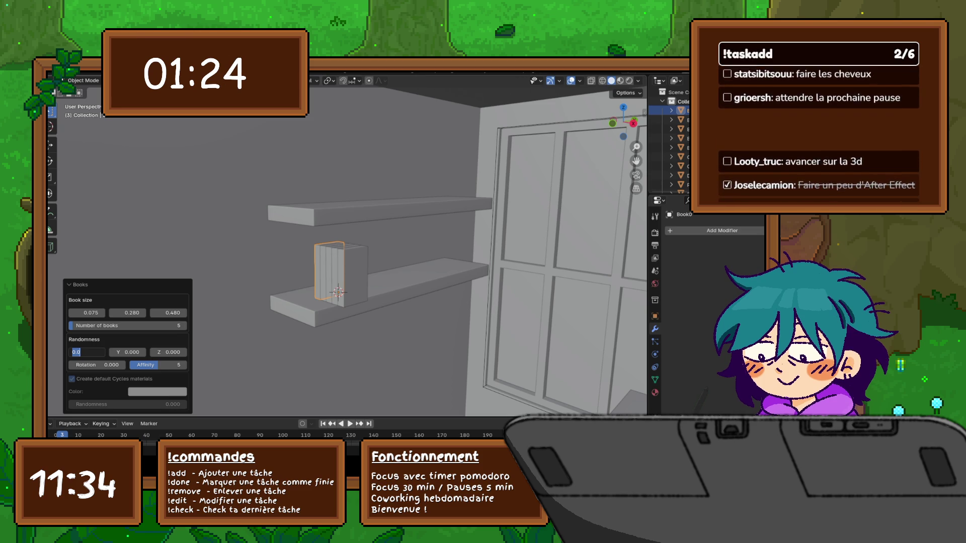
type("1")
key("Return")
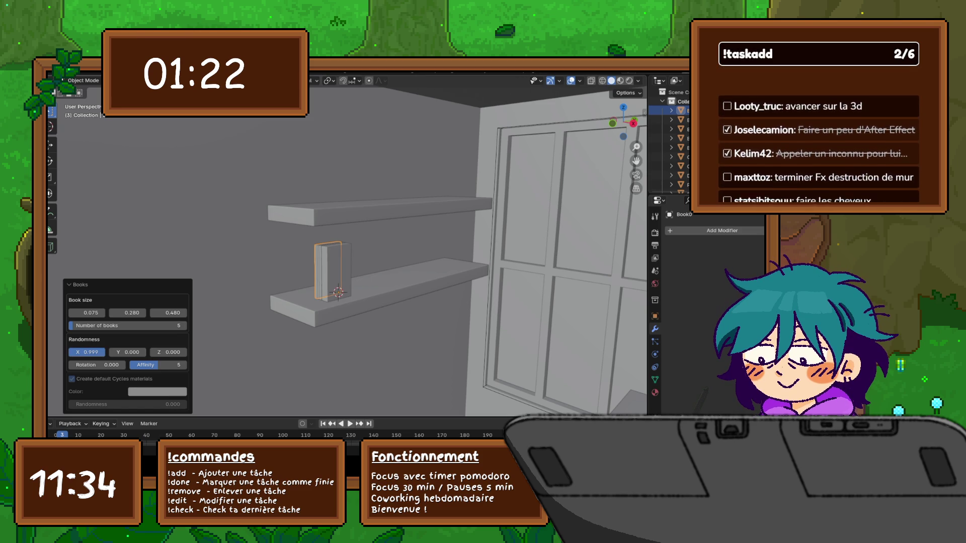
left_click(127, 352)
type("1")
key("Return")
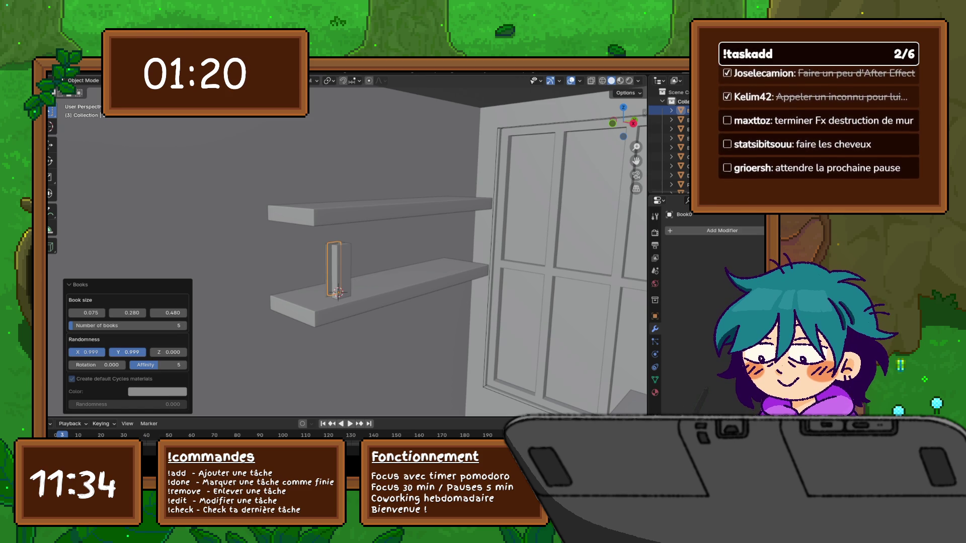
- Reset Y randomness to 0 and set X randomness to 0.5
left_click(128, 352)
type("0")
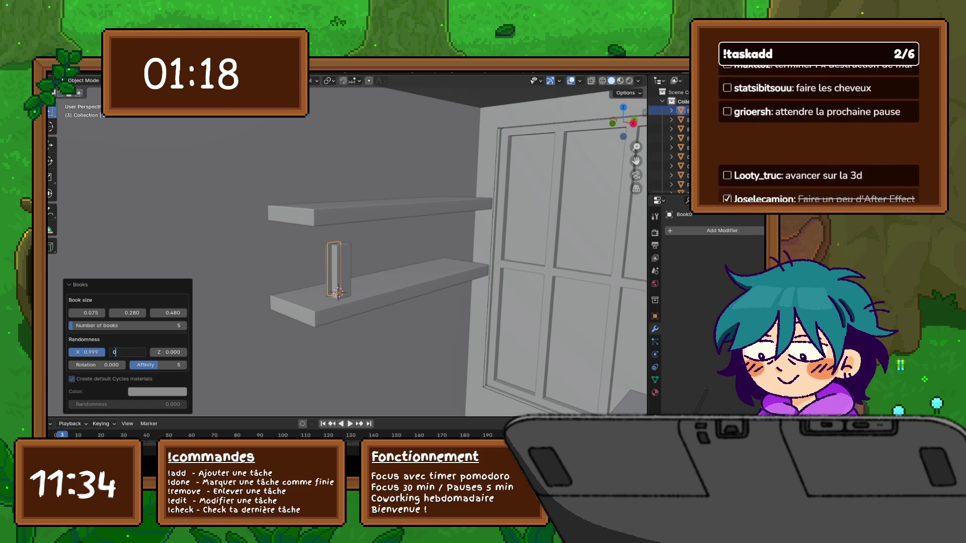
key("Return")
left_click(86, 352)
type("0.5")
key("Return")
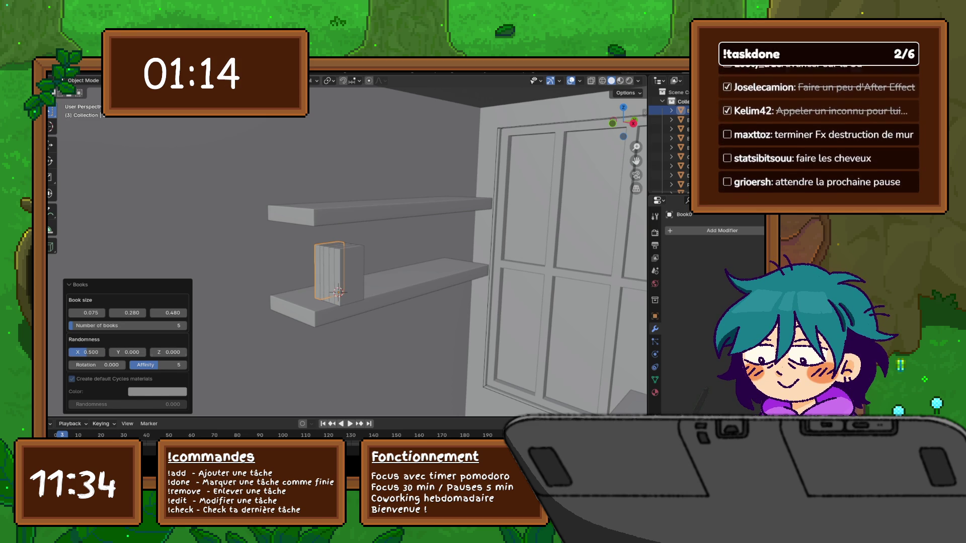
mouse_move(352, 282)
middle_mouse_down()
mouse_move(322, 272)
mouse_move(337, 251)
mouse_move(208, 263)
middle_mouse_up()
- Set the books' Z randomness to 0.5, then lower it to 0.100
left_click(168, 352)
type("0.5")
key("Return")
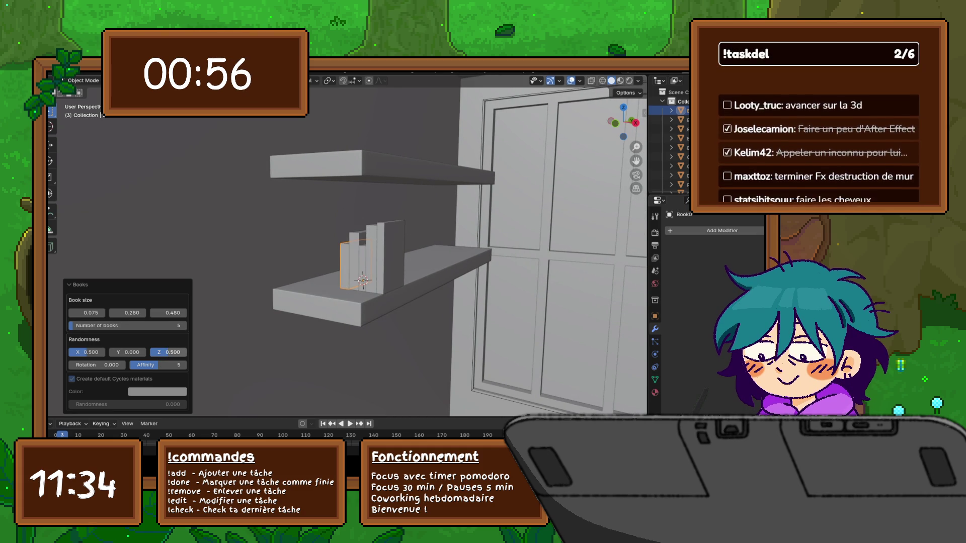
left_click(168, 352)
type("0.1")
key("Return")
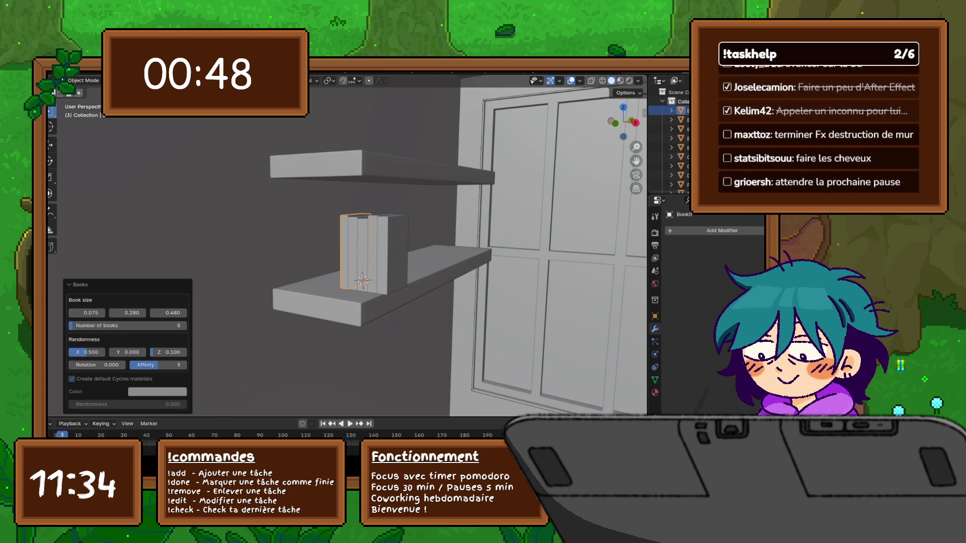
- Set the second book size to 0.300 and try first size values 1.0 and 0.1
left_click(127, 313)
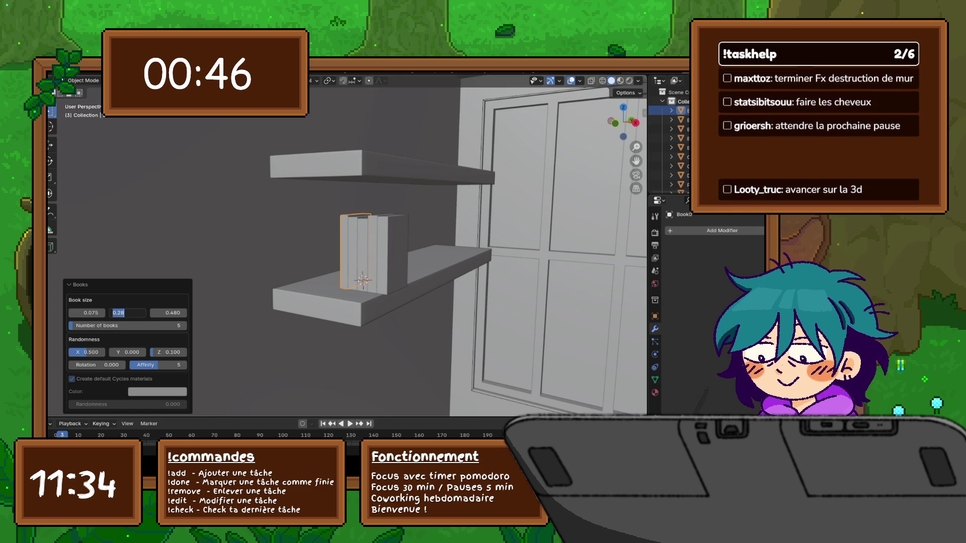
type("0.3")
key("Return")
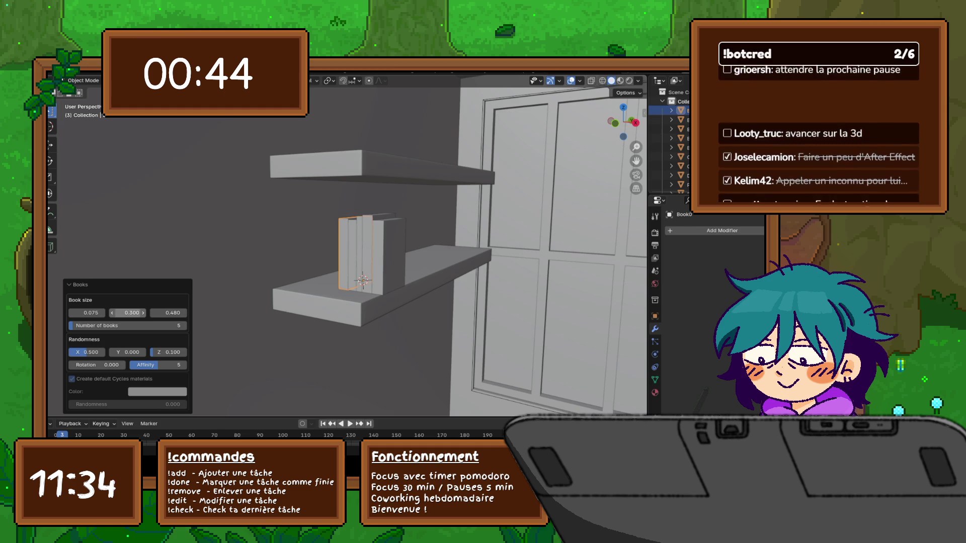
left_click(87, 313)
type("1")
key("Return")
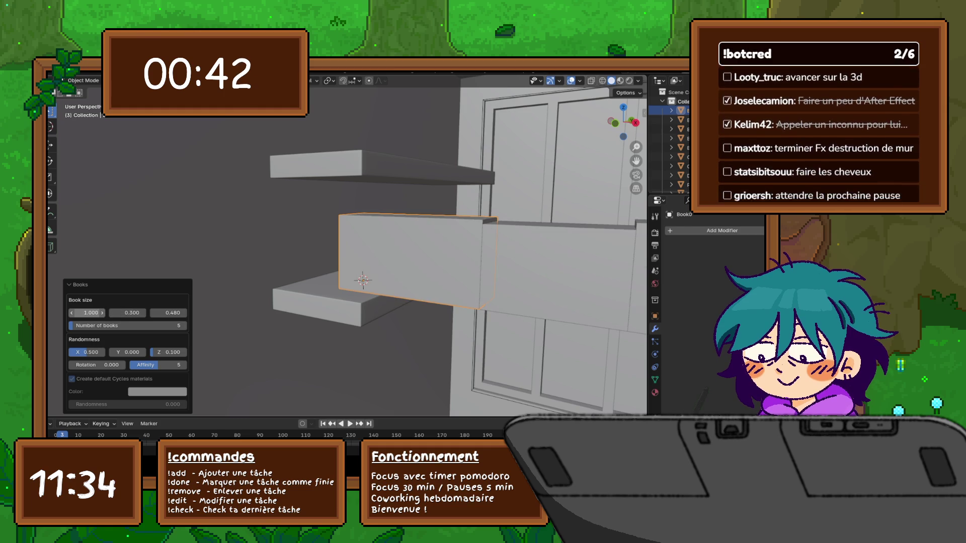
left_click(87, 313)
type(".1")
key("Return")
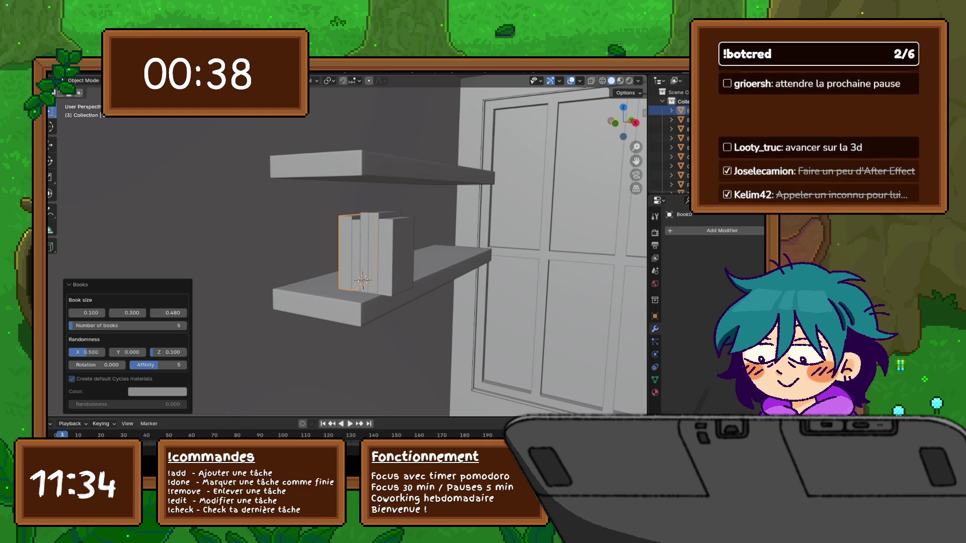
- Try first book size values 0.2, 0.15 and 0.11, settling on 0.100
left_click(87, 313)
type("0")
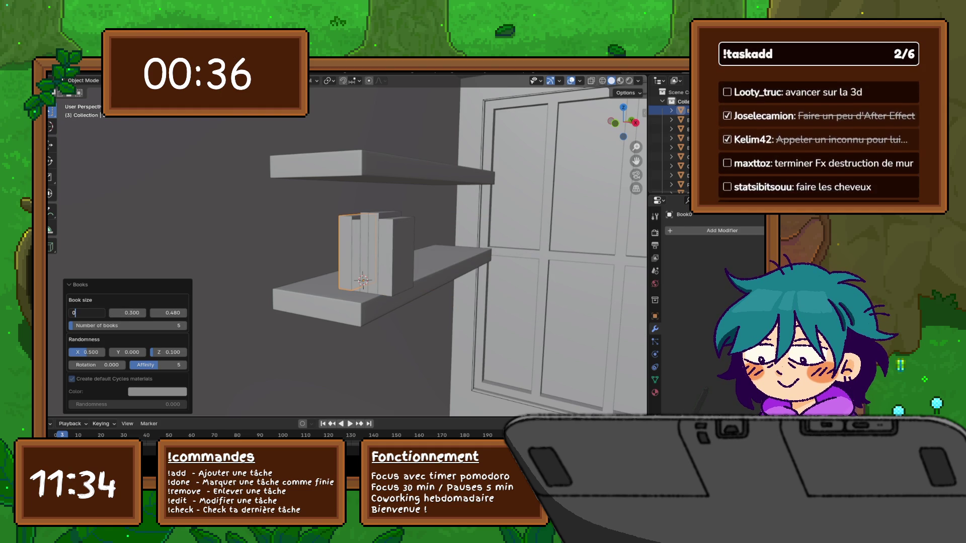
type(".2")
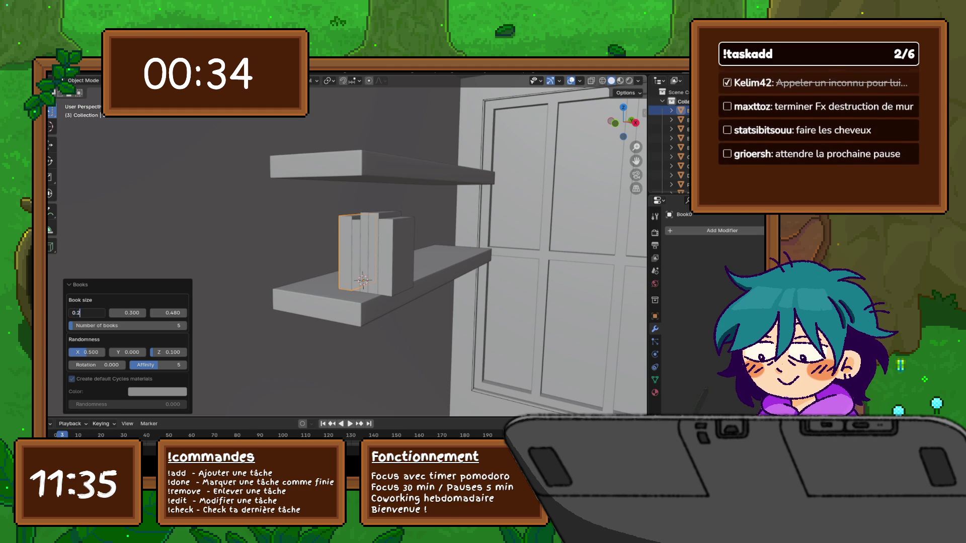
key("Return")
left_click(87, 313)
type("0.15")
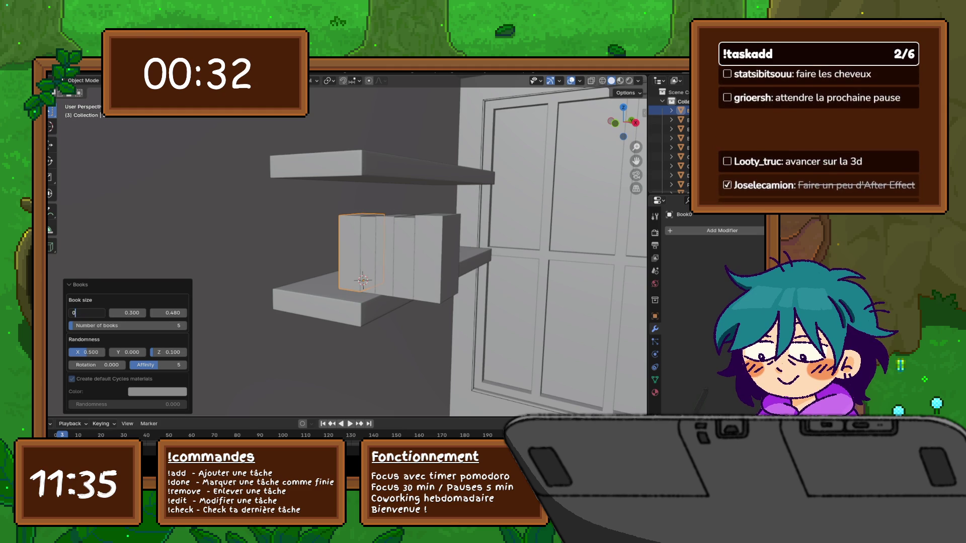
key("Return")
left_click(87, 313)
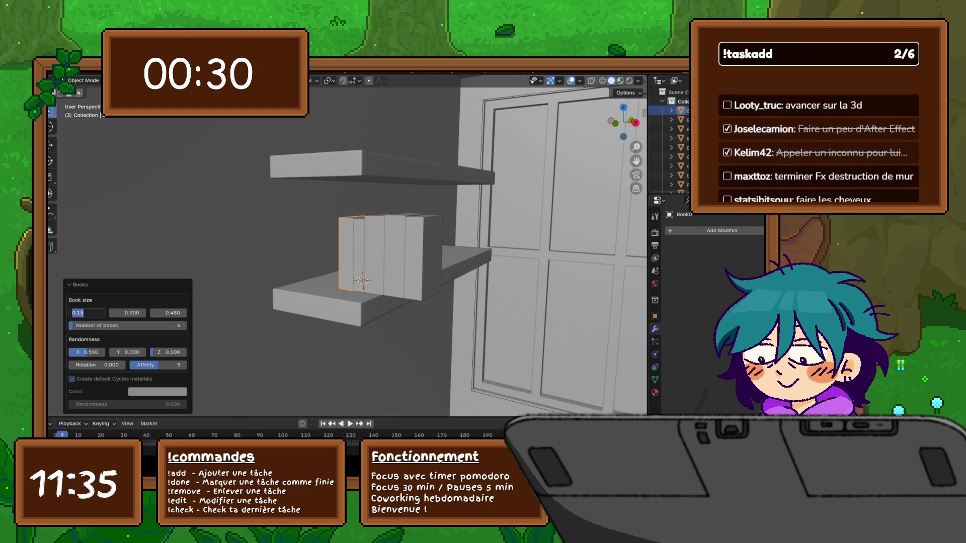
type("0.11")
key("Return")
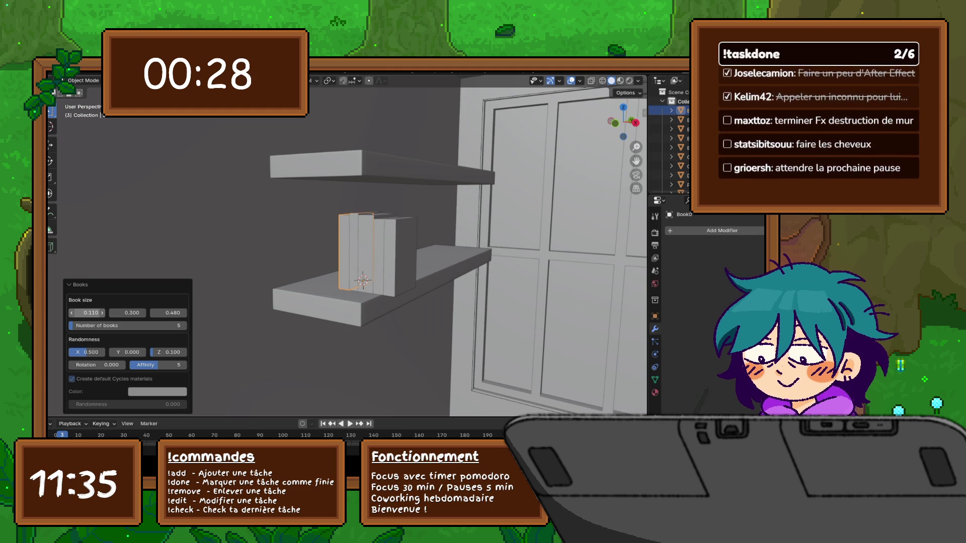
middle_click_drag(453, 342, 553, 362)
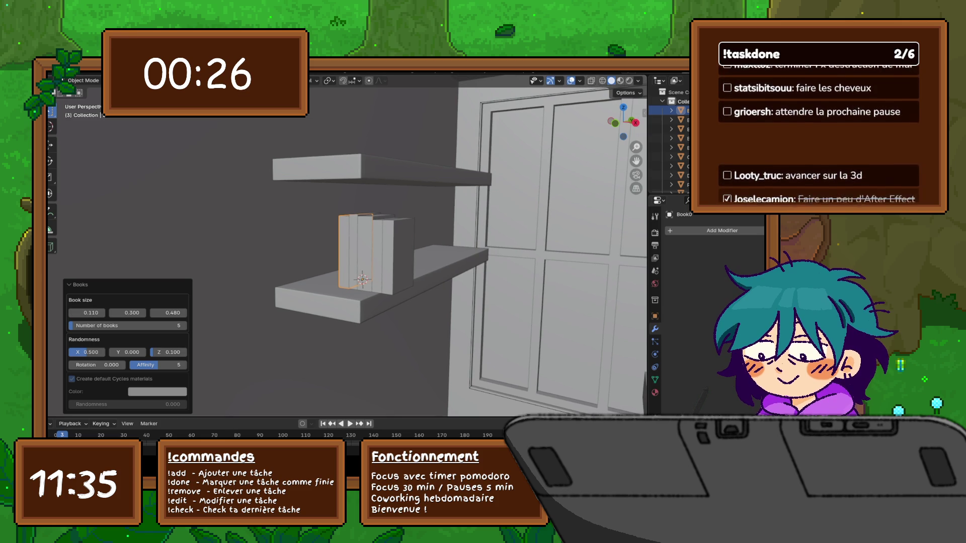
left_click(72, 313)
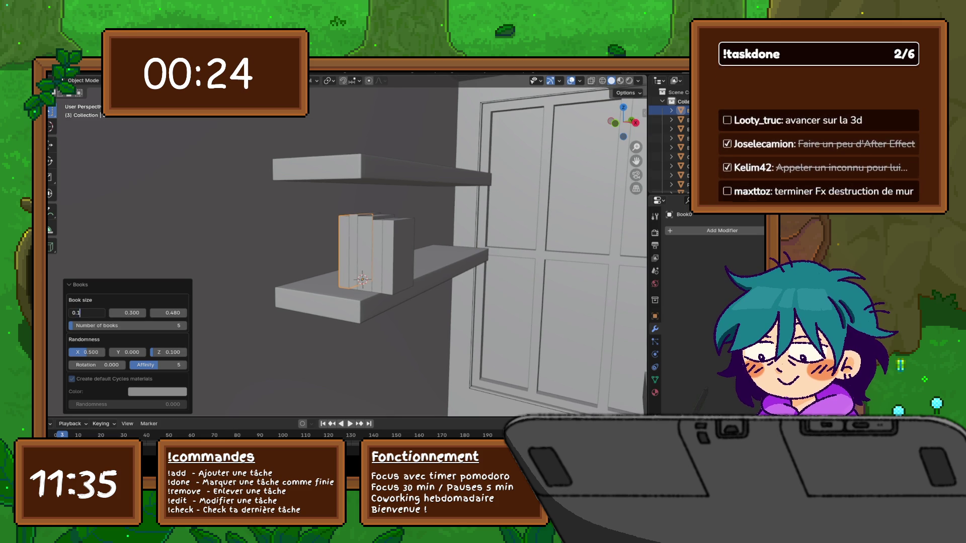
- Raise the third book size from 0.400 to 0.500 so the books stand taller
left_click(169, 313)
type("0.4")
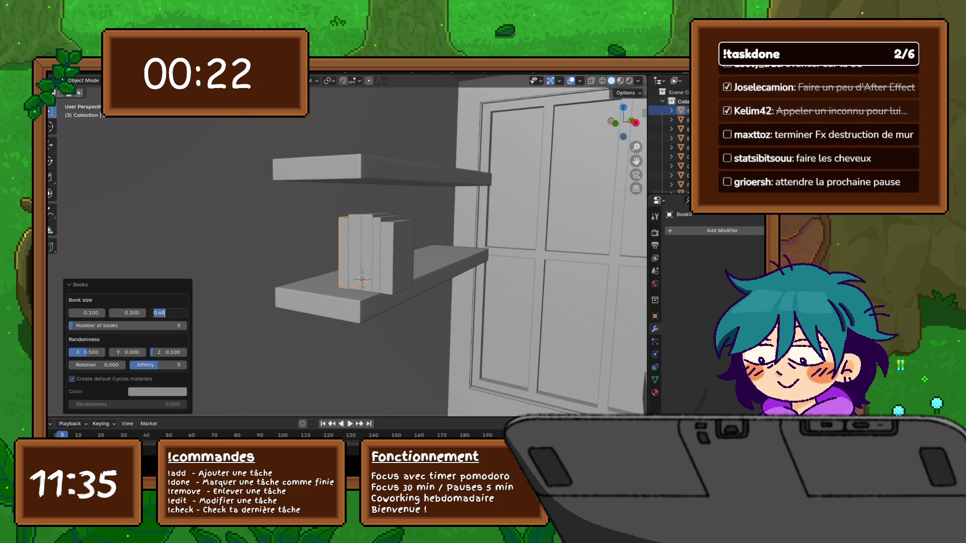
key("Return")
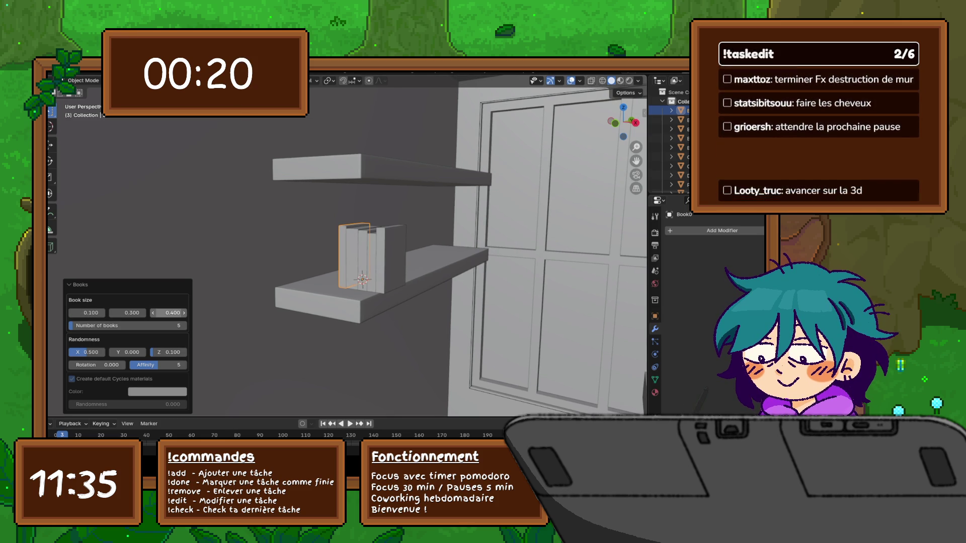
left_click(169, 313)
type("0.5")
key("Return")
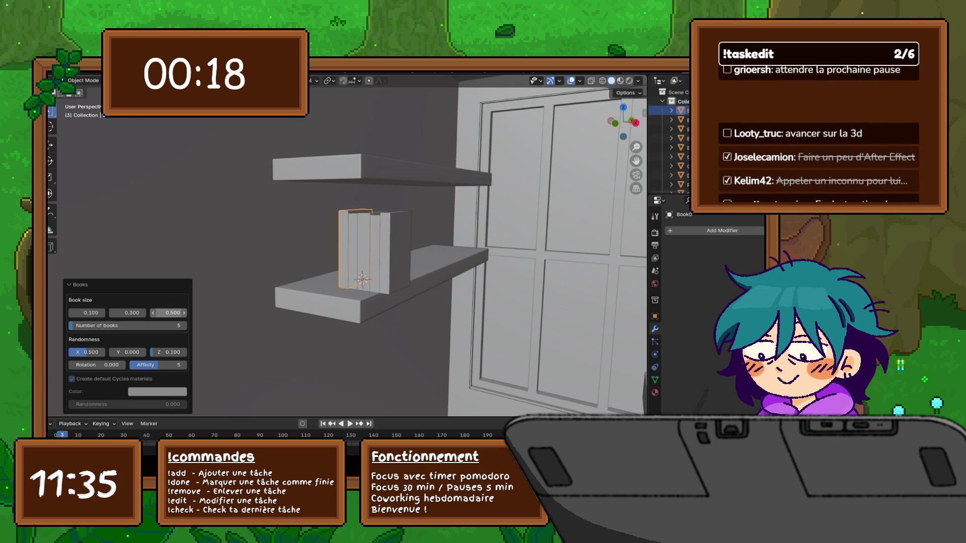
middle_click_drag(383, 342, 355, 342)
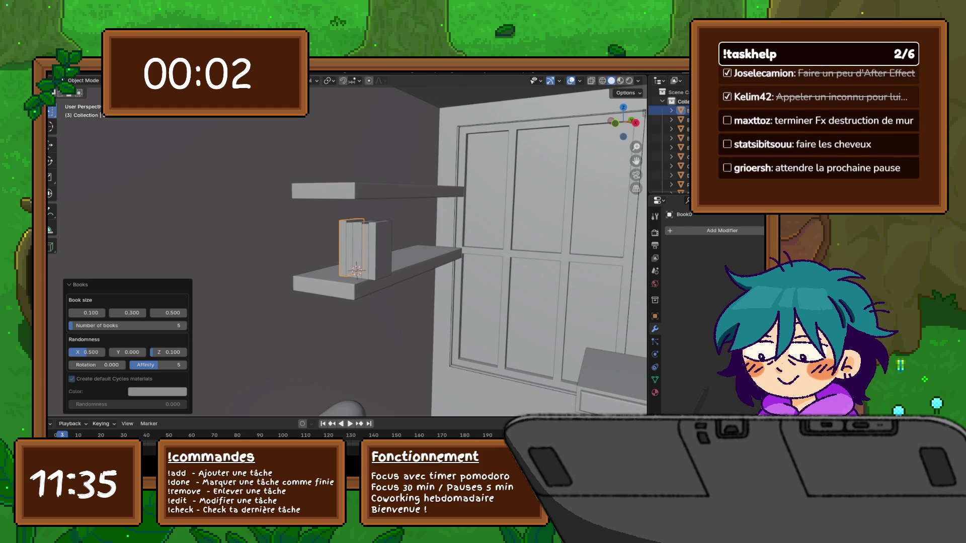
- Try Y randomness values of 0.01 and then 0.999 for the Archimesh books
scroll(352, 247, "up", 4)
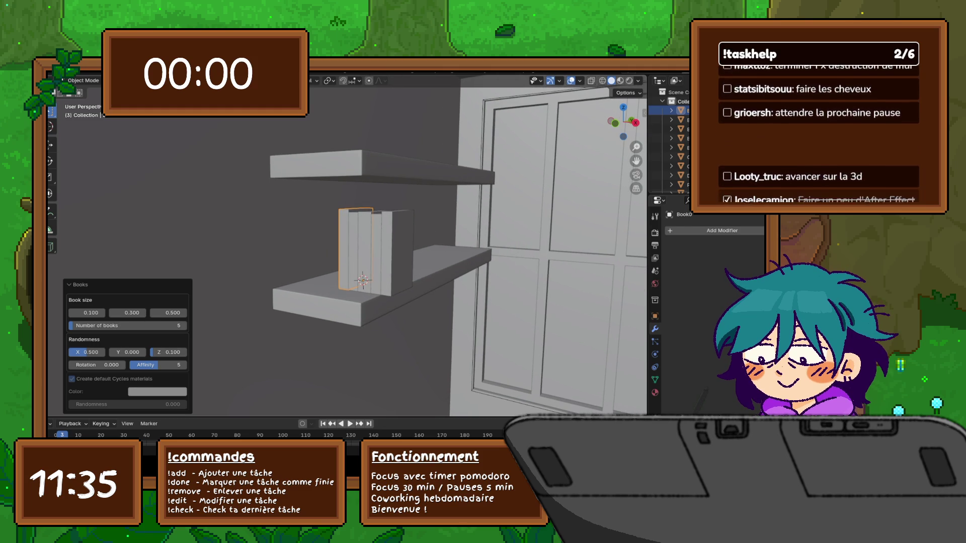
left_click(131, 352)
type("0.01")
key("Return")
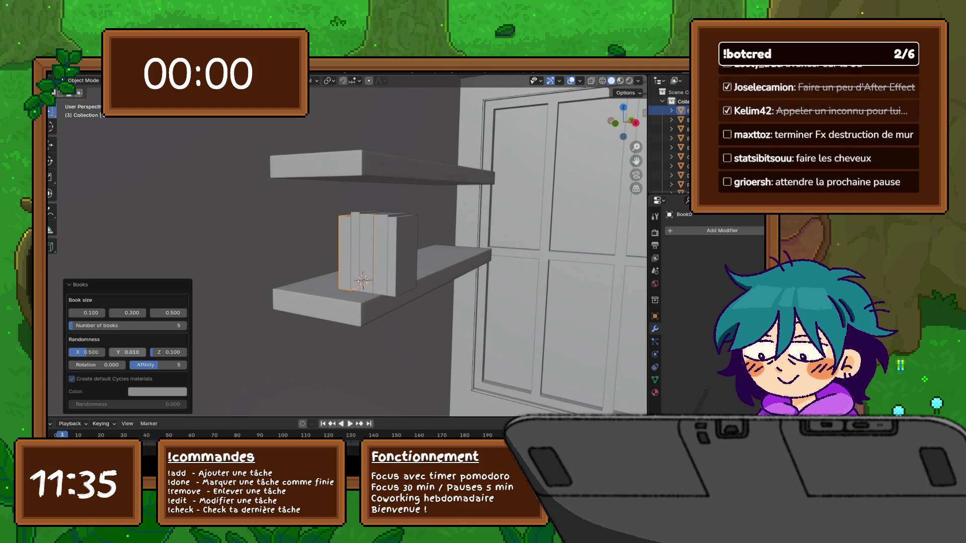
left_click(128, 352)
key("BackSpace")
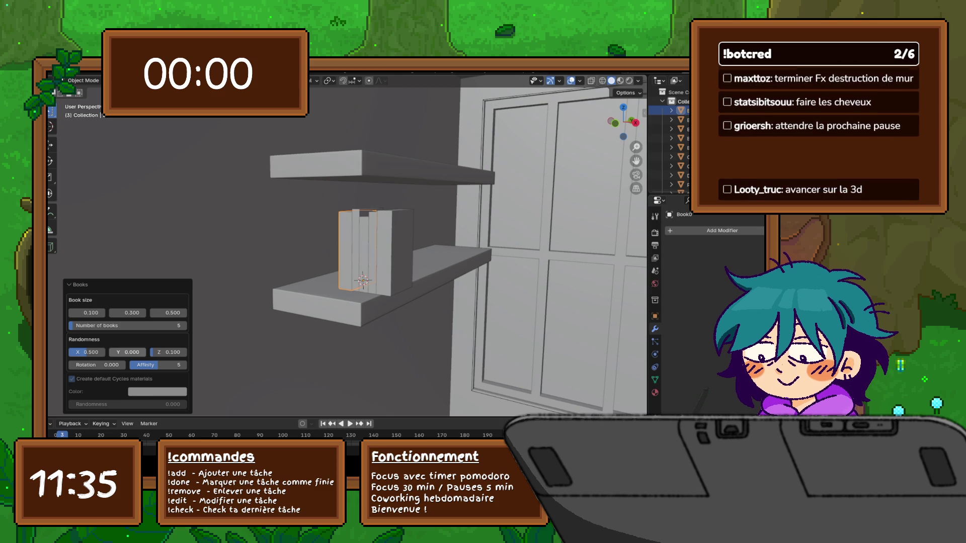
key("BackSpace")
type("999")
key("Return")
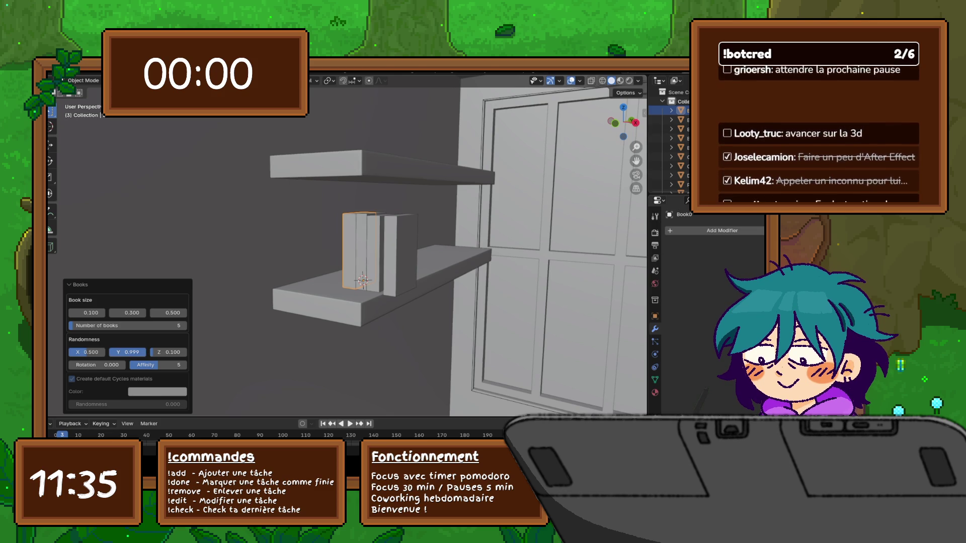
- Reset the books' Y randomness to 0 and finalize the five-book row
left_click(127, 352)
type("0")
key("Return")
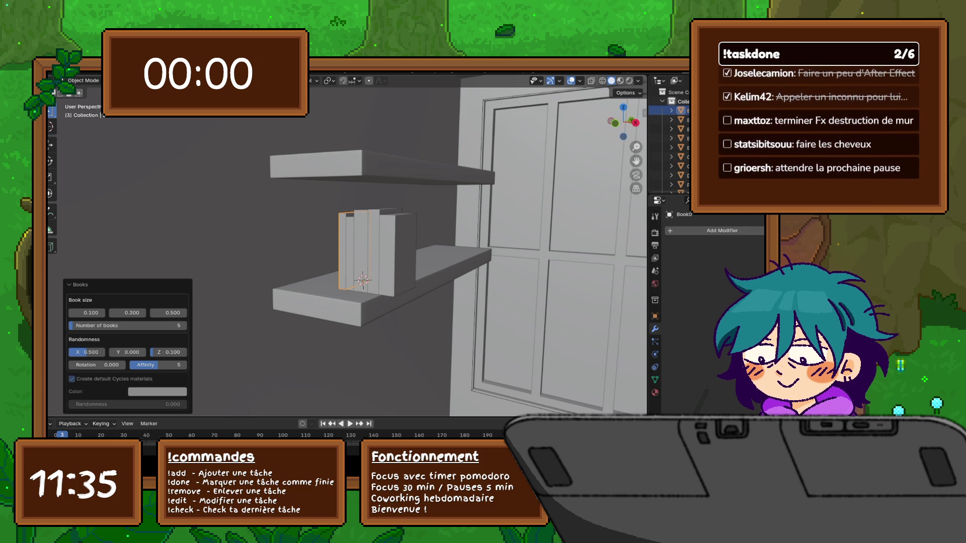
left_click(465, 352)
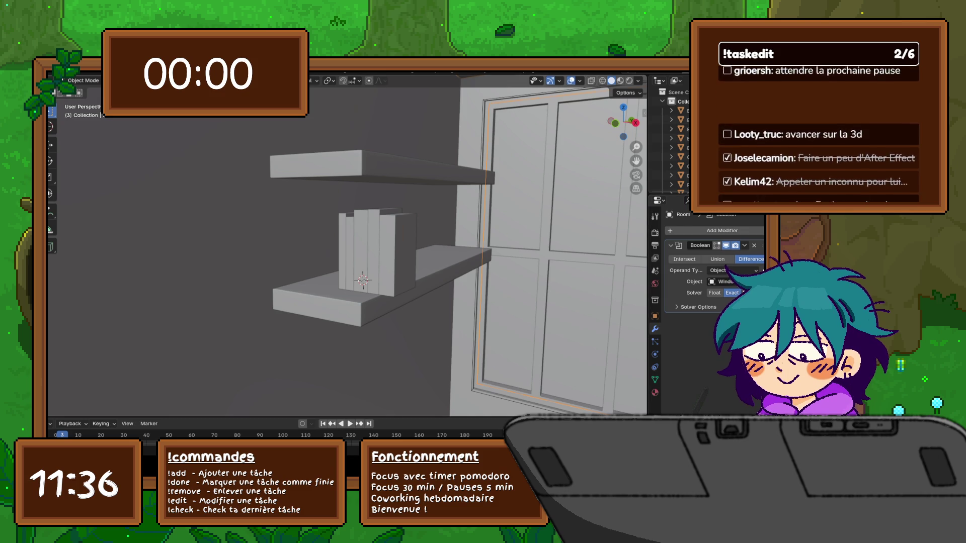
- Select one of the new books standing on the lower wall shelf
left_click(699, 137)
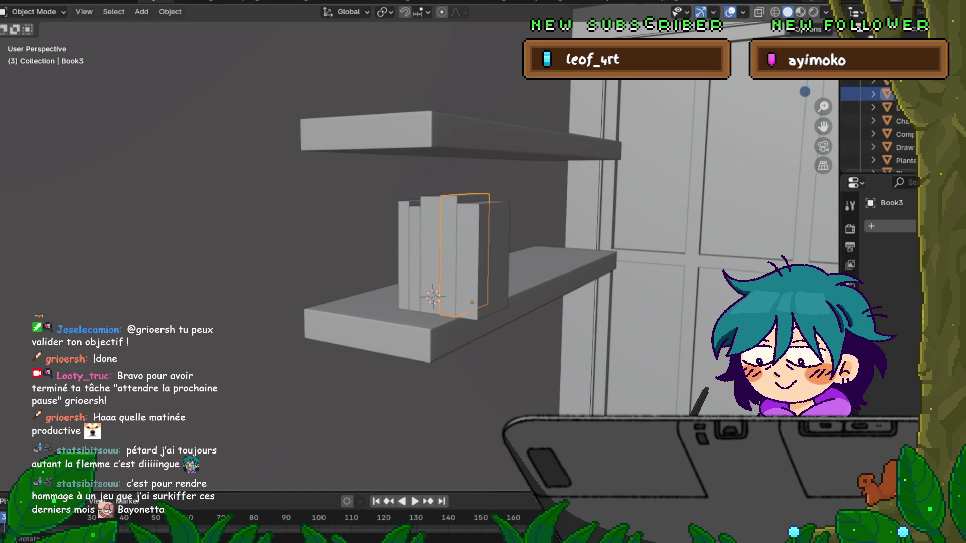
- Parent the other shelf books to Book4 with Object (Keep Transform)
left_click(413, 251)
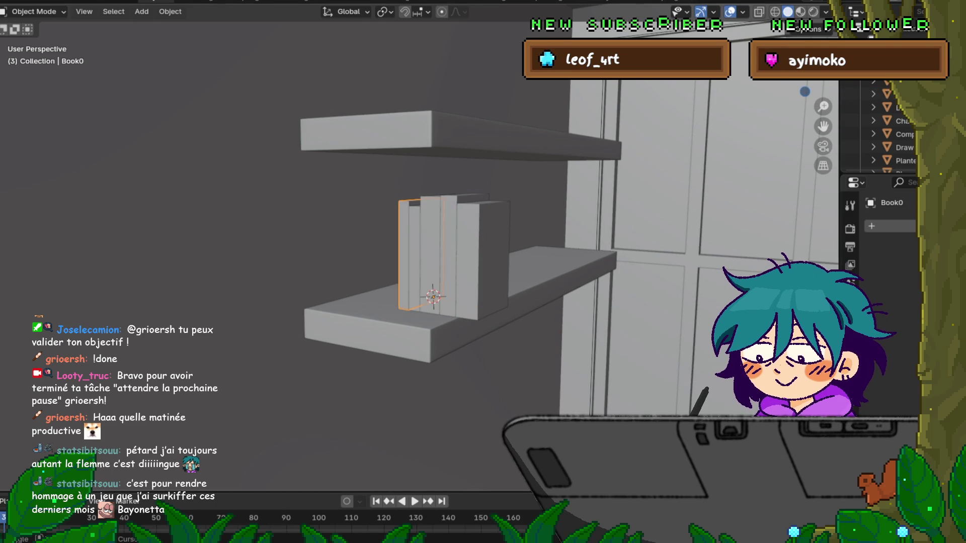
left_click(430, 241, "shift")
left_click(448, 241, "shift")
left_click(483, 242, "shift")
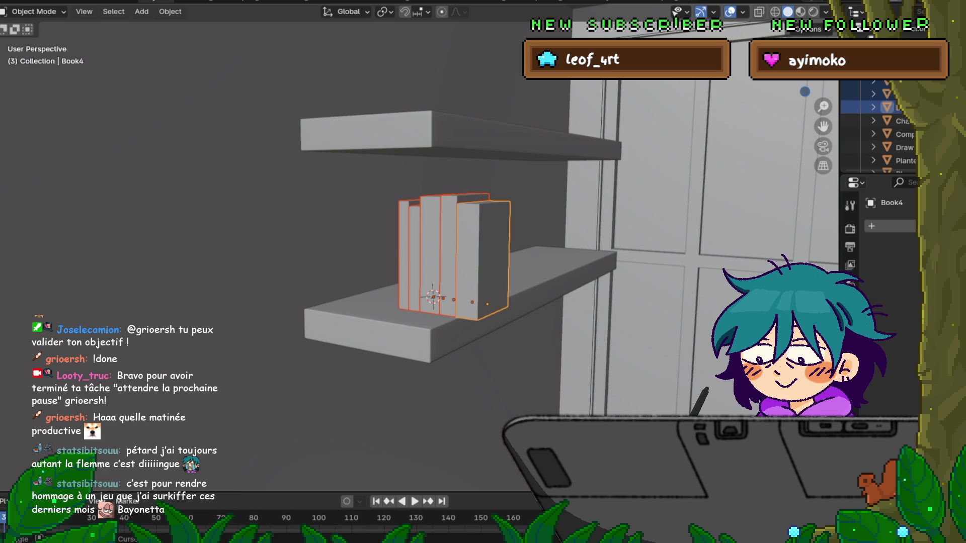
key("ctrl+p")
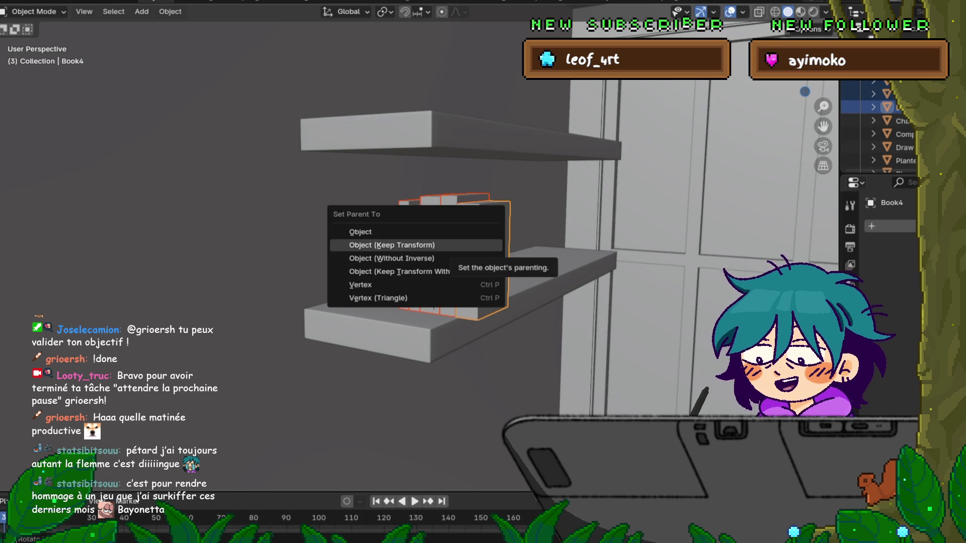
left_click(403, 246)
- Slide the row of books about -0.17 m along the global X axis
key("g")
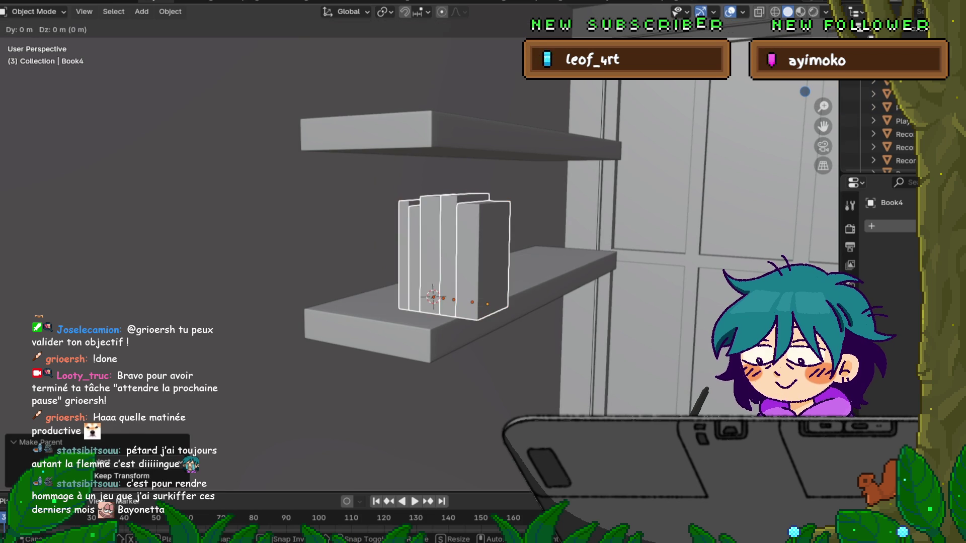
key("Escape")
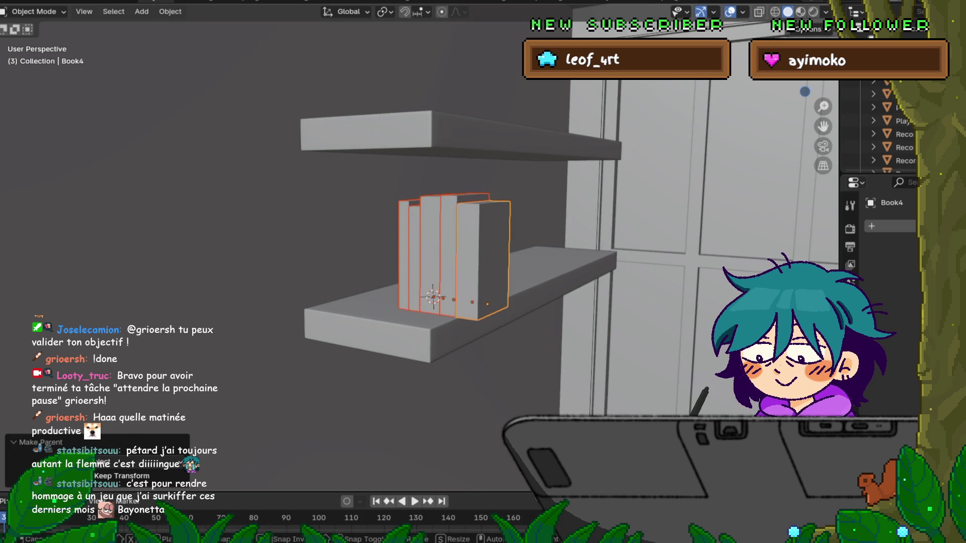
key("g")
key("y")
key("z")
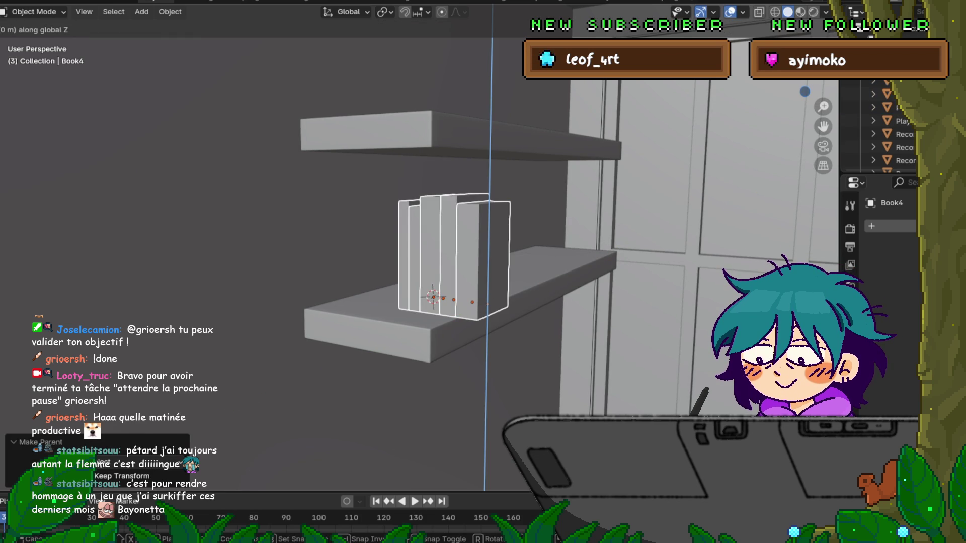
key("x")
key("Return")
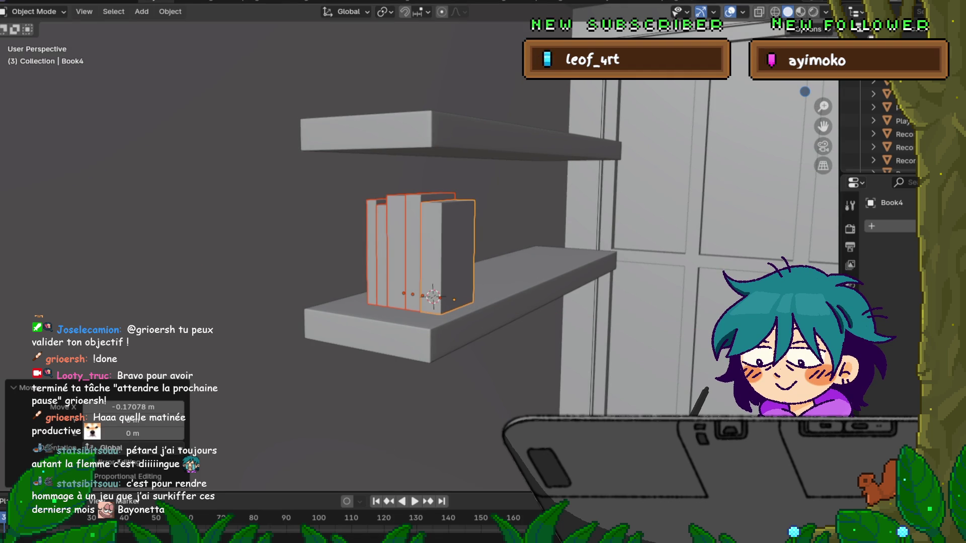
key("F4")
key("Escape")
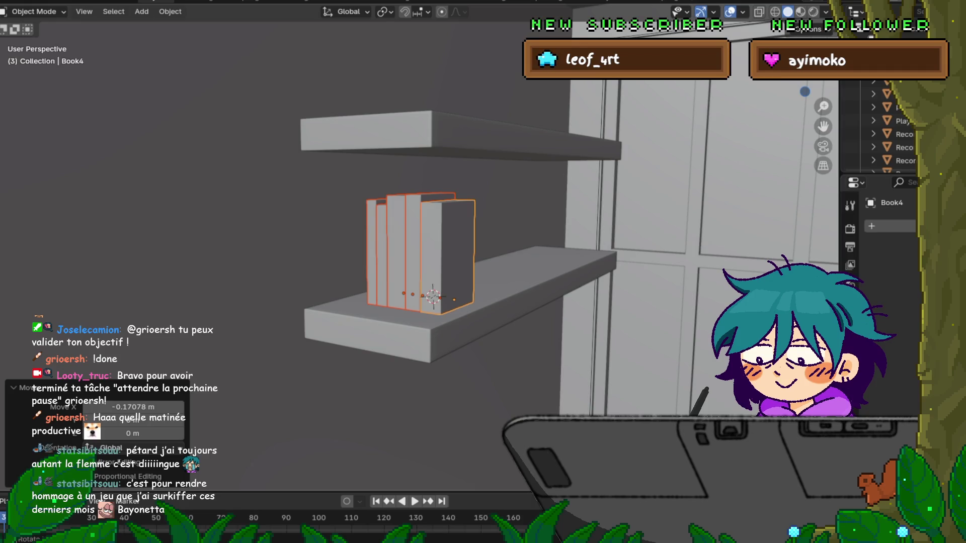
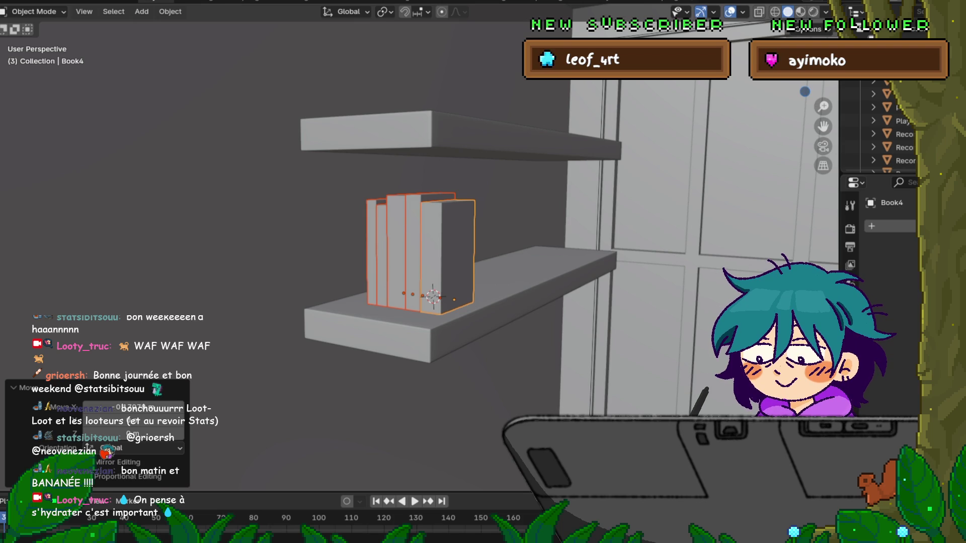
- Frame the wall shelves and place the 3D cursor on the lower shelf, right of the books
middle_click_drag(483, 272, 554, 280)
scroll(579, 231, "up", 5)
scroll(417, 271, "down", 8)
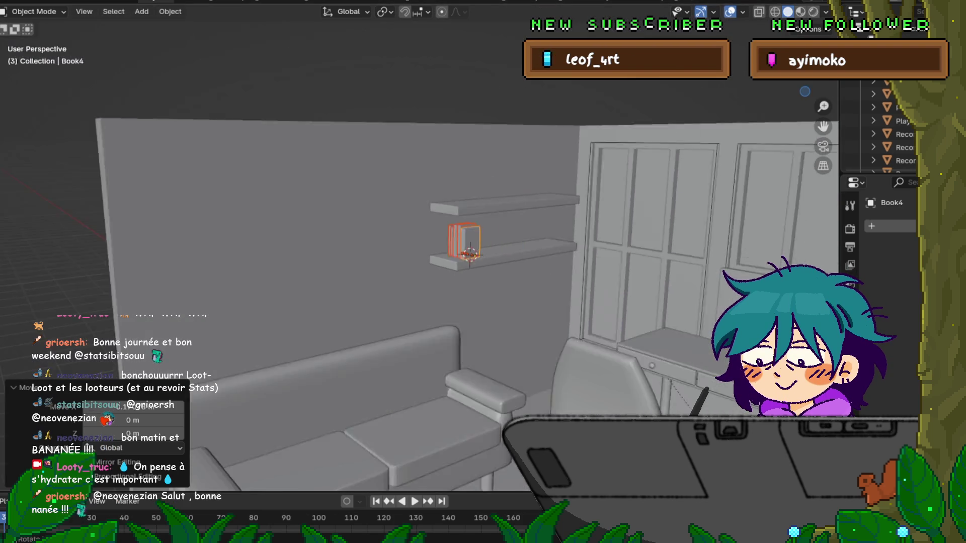
mouse_move(418, 272)
middle_mouse_down()
mouse_move(373, 274)
mouse_move(453, 271)
middle_mouse_up()
scroll(383, 274, "up", 4)
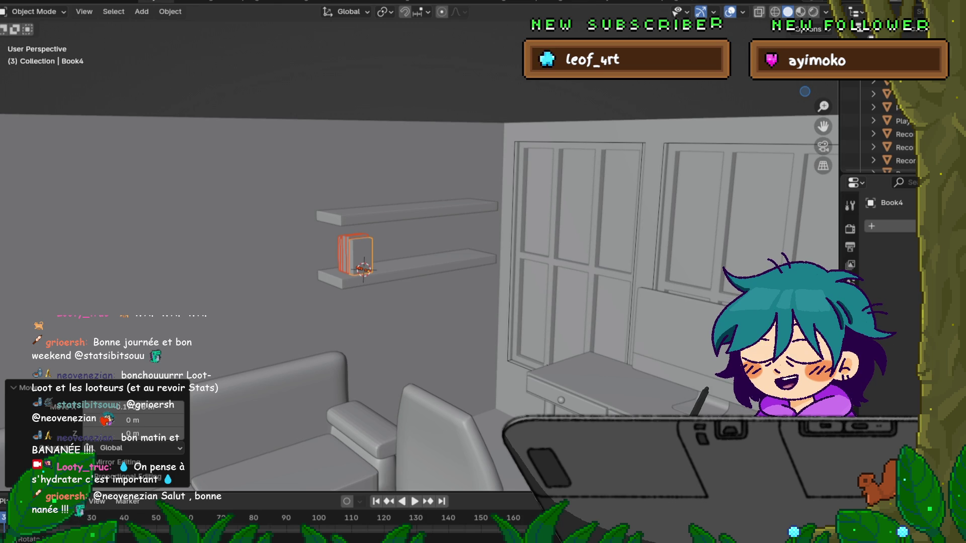
scroll(418, 251, "down", 4)
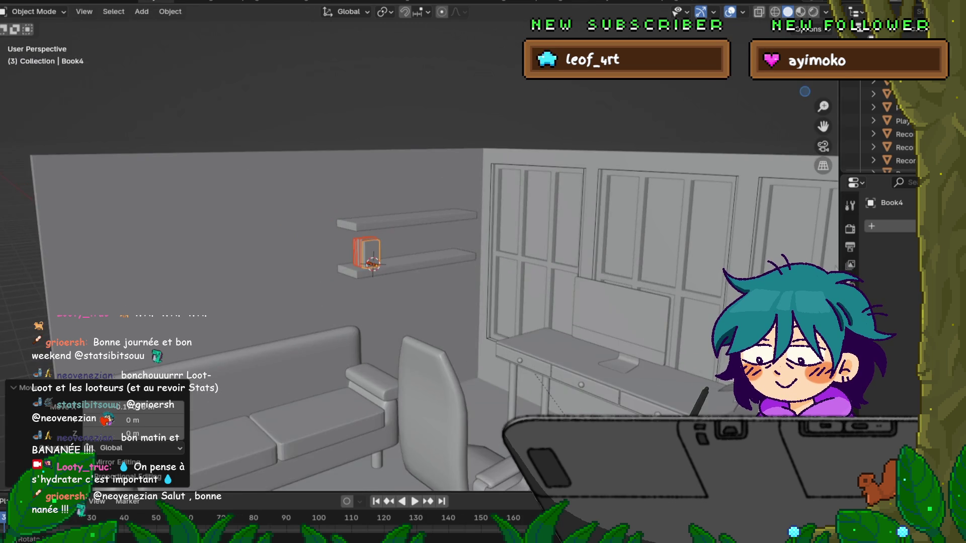
scroll(417, 251, "up", 6)
middle_click_drag(418, 252, 488, 247, "shift")
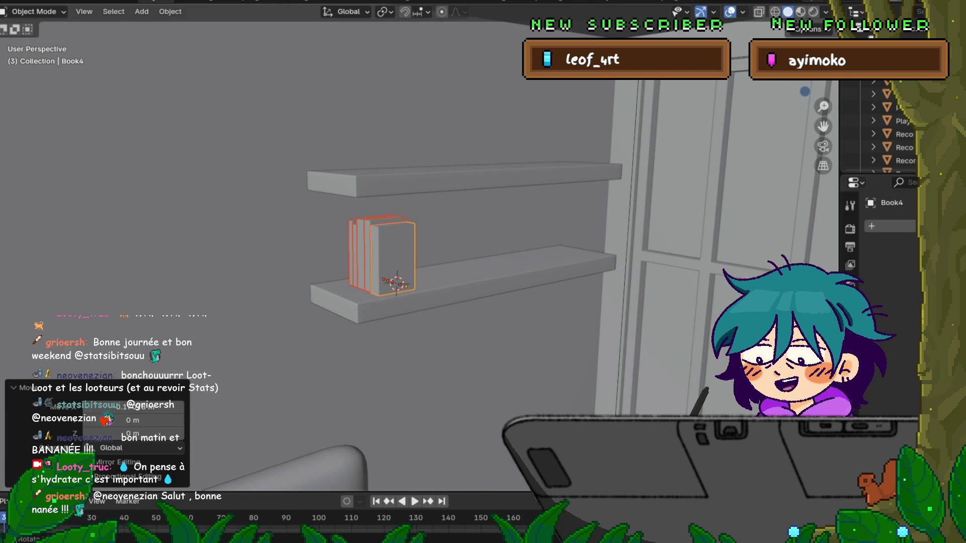
right_click(455, 274, "shift")
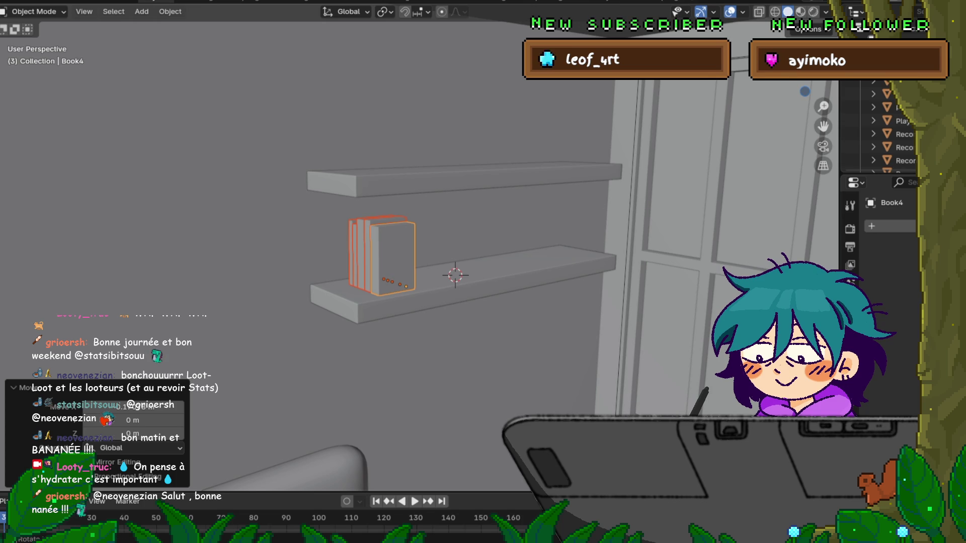
- Add an Archimesh Books set at the 3D cursor on the lower shelf and check its colour picker
key("shift+a")
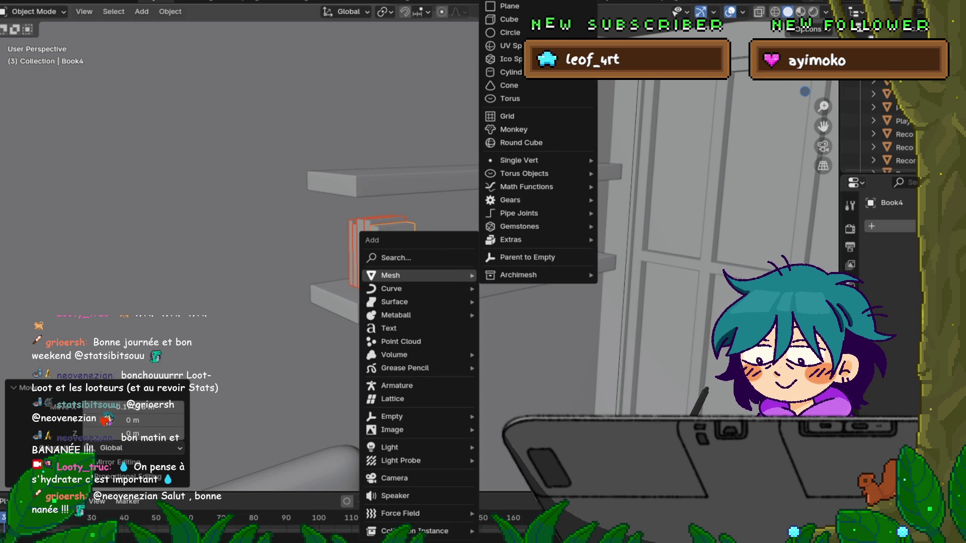
mouse_move(533, 274)
mouse_move(649, 394)
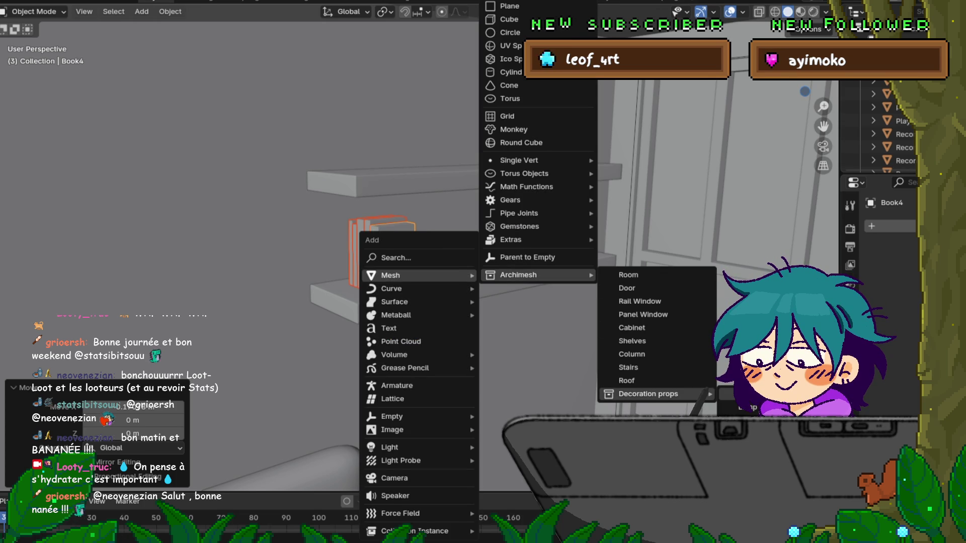
left_click(744, 394)
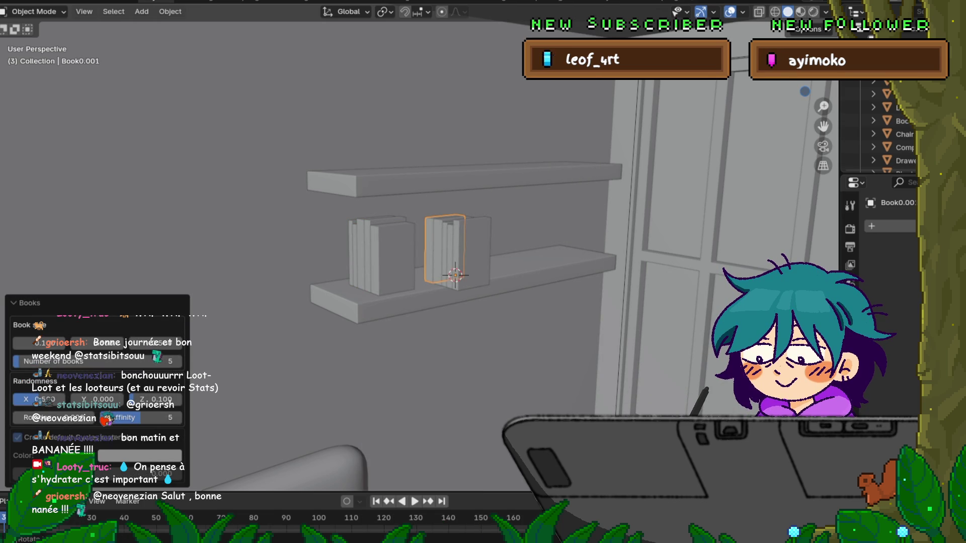
left_click(141, 456)
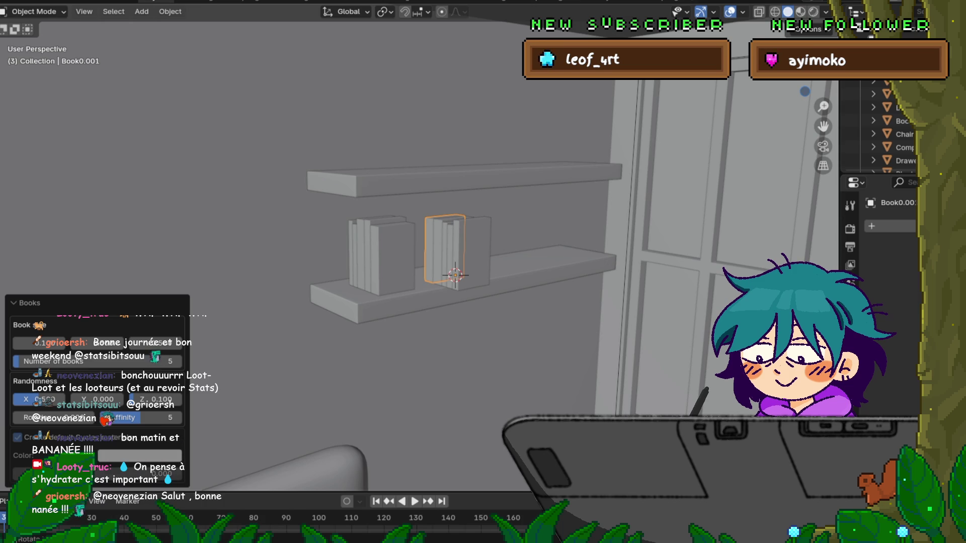
key("Escape")
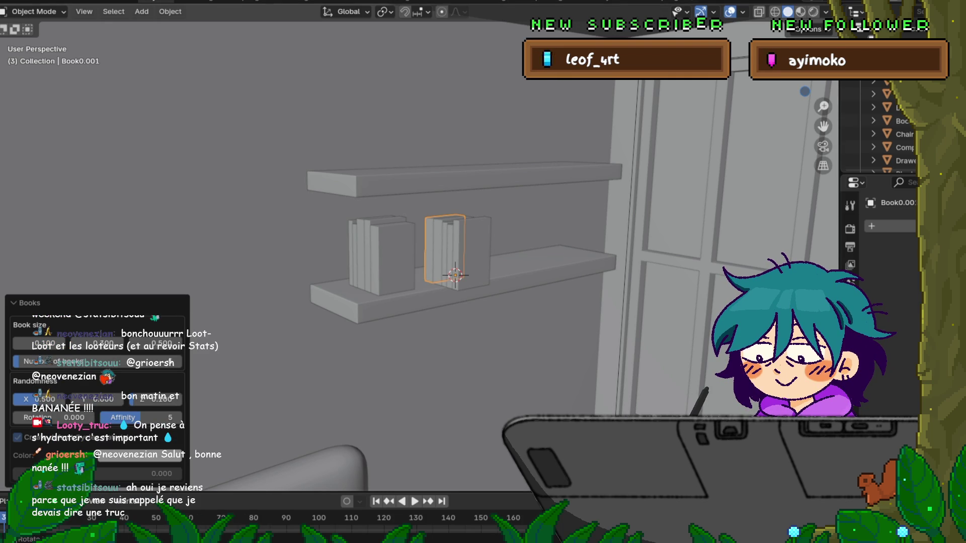
right_click(76, 453)
key("Escape")
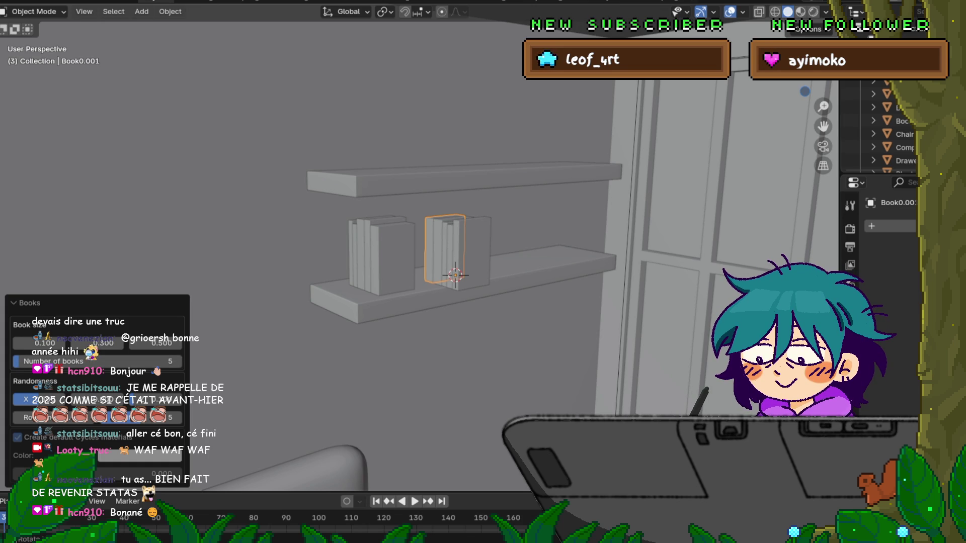
- Select all the new books and parent them together with Object (Keep Transform)
left_click(392, 257)
left_click(472, 252)
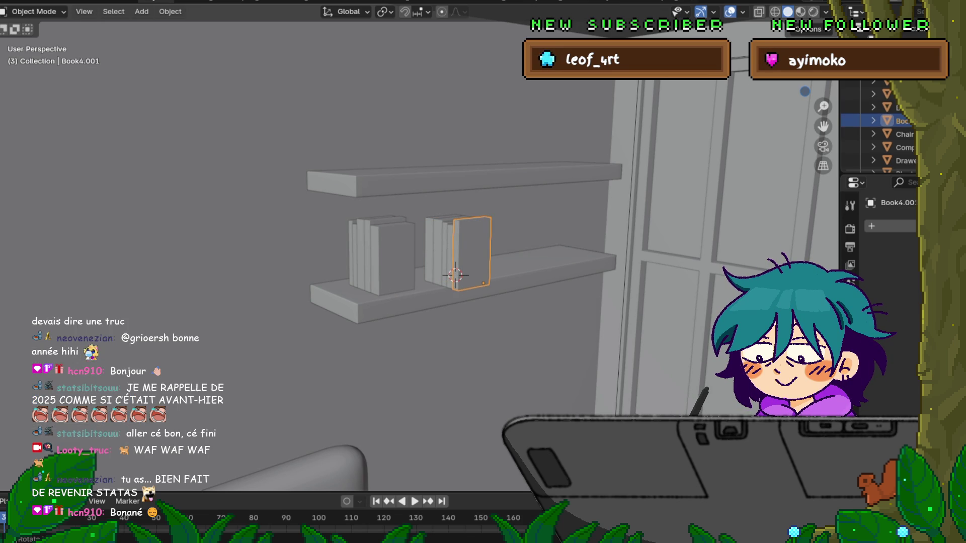
mouse_move(455, 274)
middle_mouse_down("shift")
mouse_move(398, 234)
mouse_move(454, 232)
middle_mouse_up("shift")
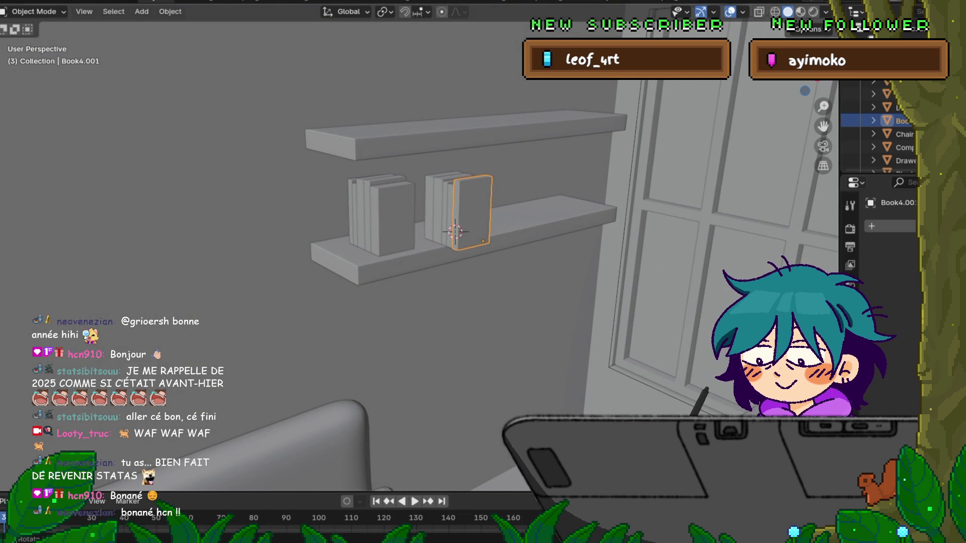
left_click(435, 211, "shift")
left_click(473, 212, "shift")
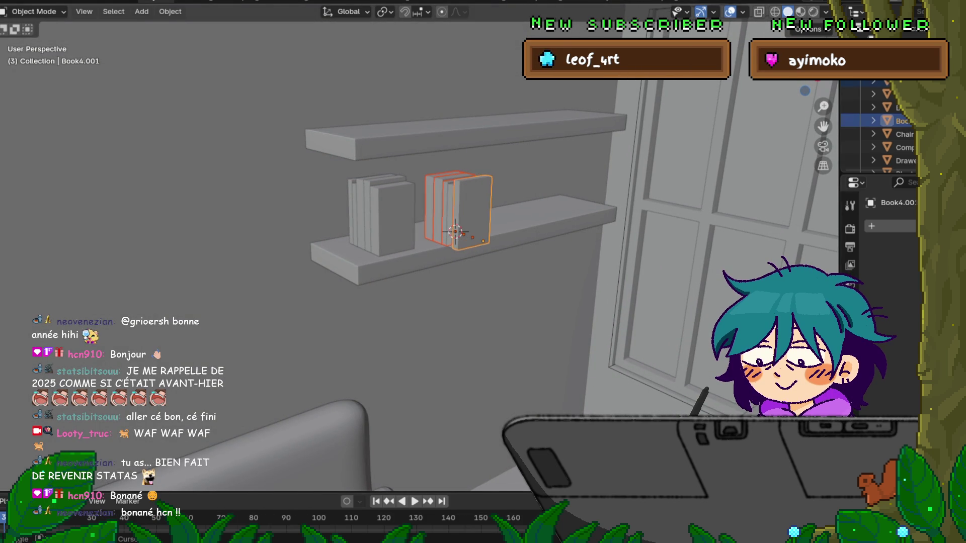
left_click(468, 211, "shift")
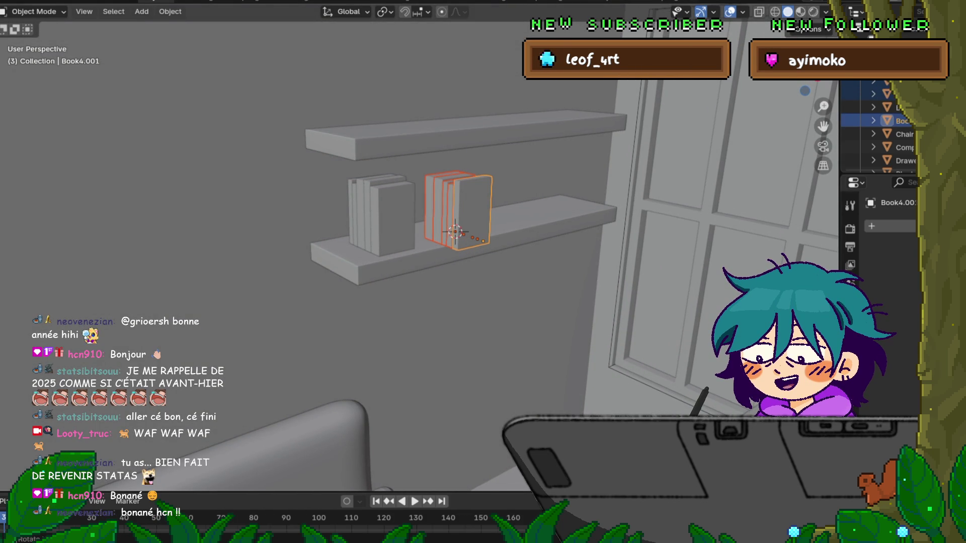
key("ctrl+p")
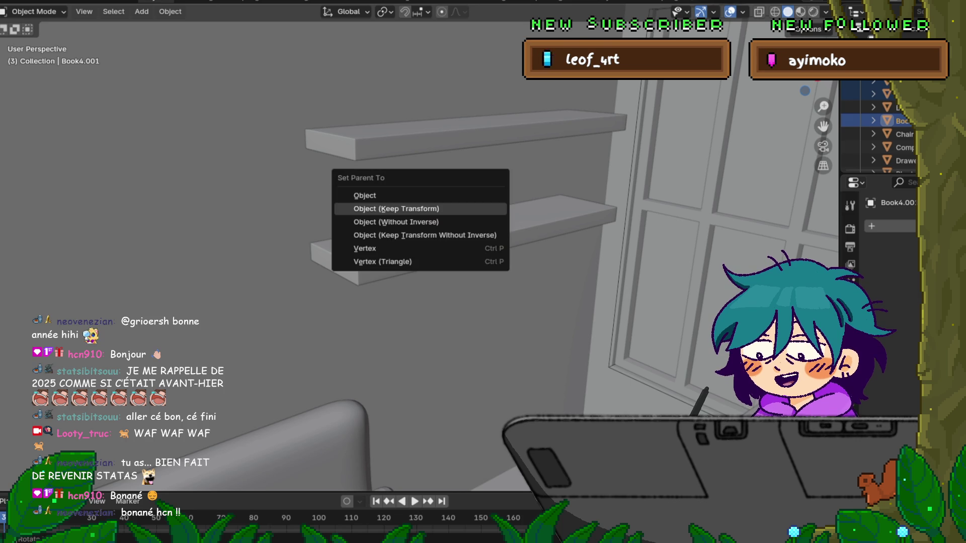
left_click(453, 207)
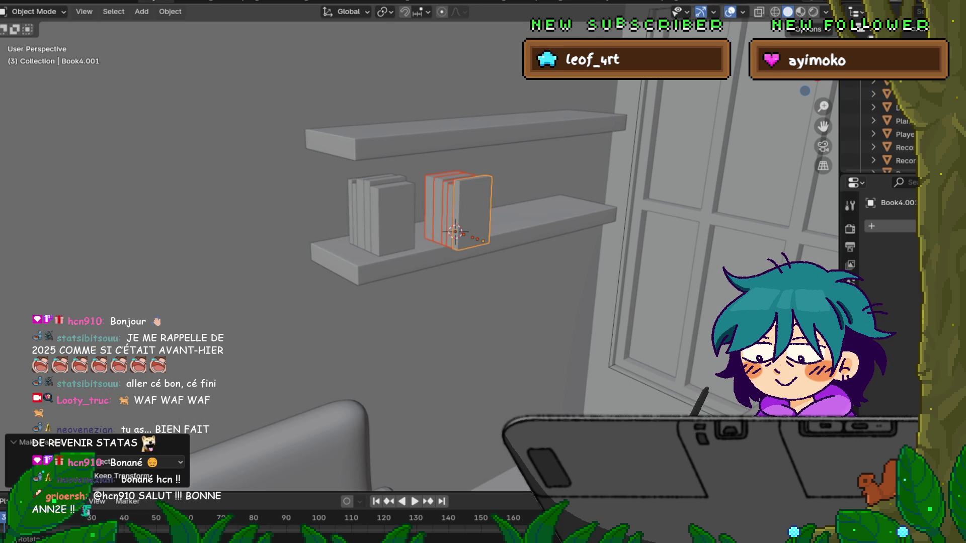
- Turn the parented book set about the global Z axis, entering 4590
key("g")
key("z")
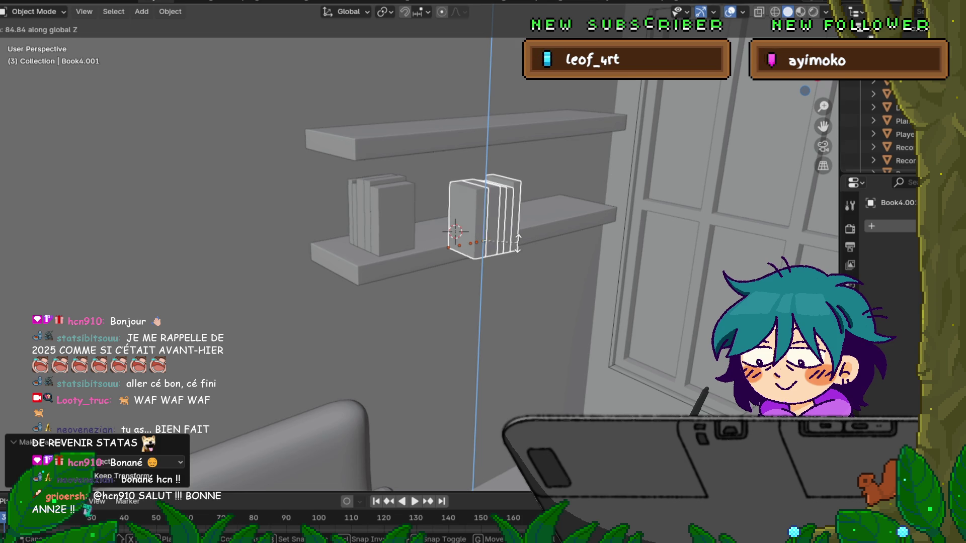
type("45")
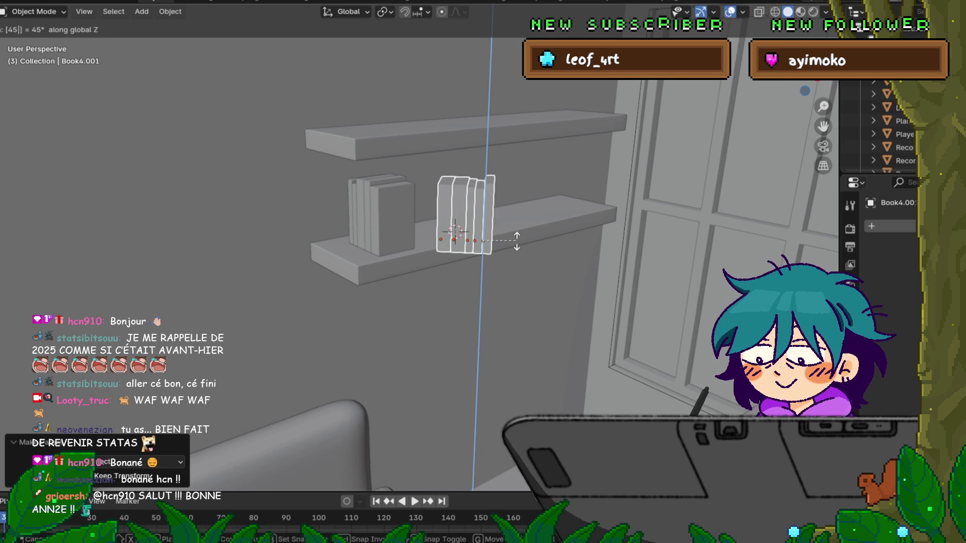
type("90")
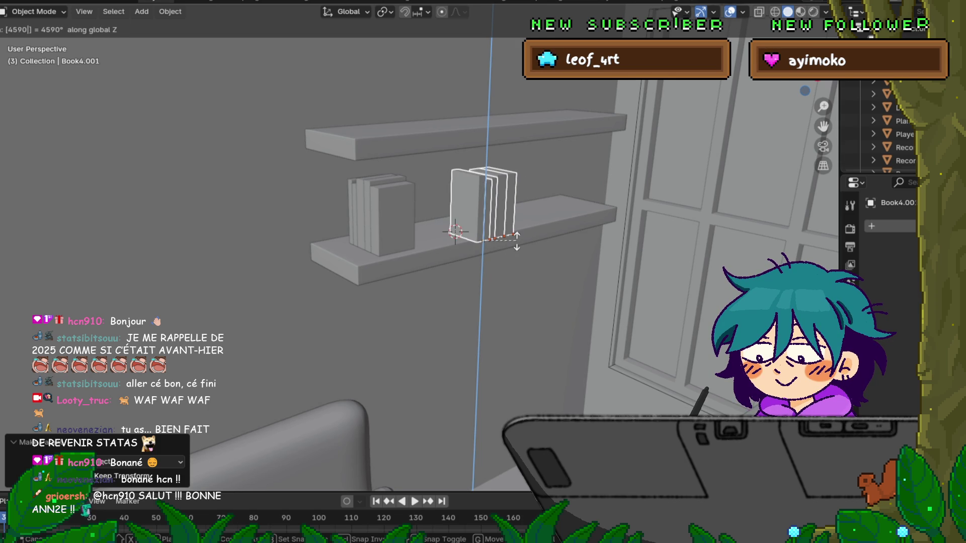
key("Return")
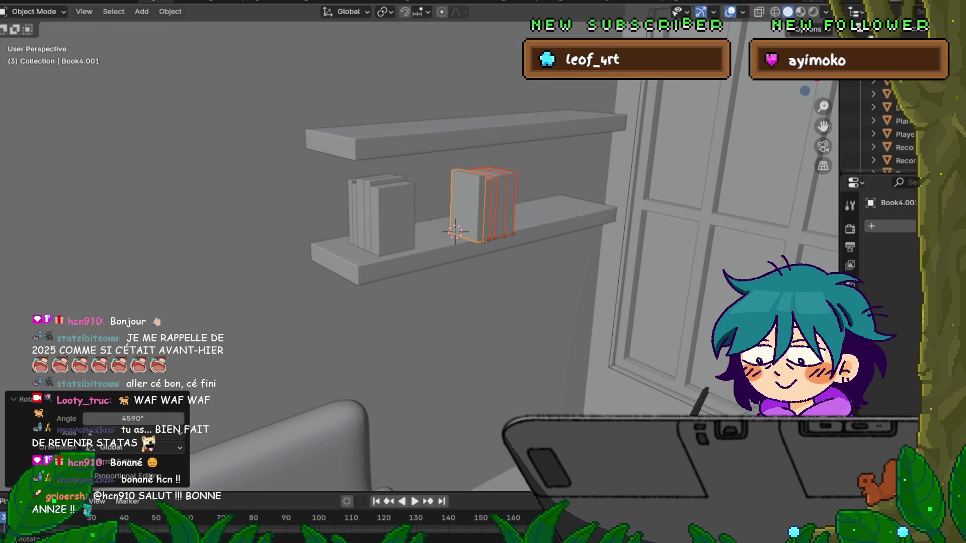
left_click(392, 219)
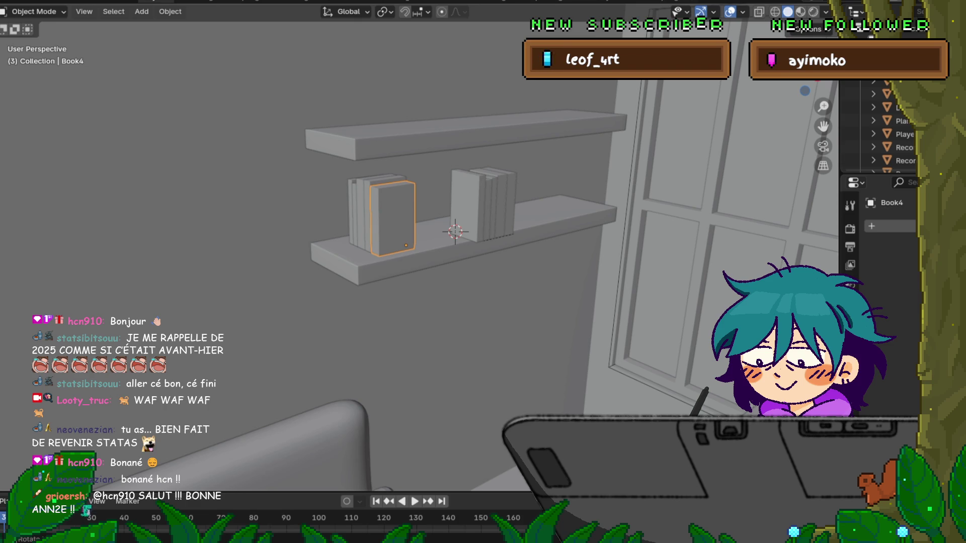
- Rotate Book4 90° about the global Z axis, undoing an accidental Z stretch first
key("r")
key("Escape")
key("s")
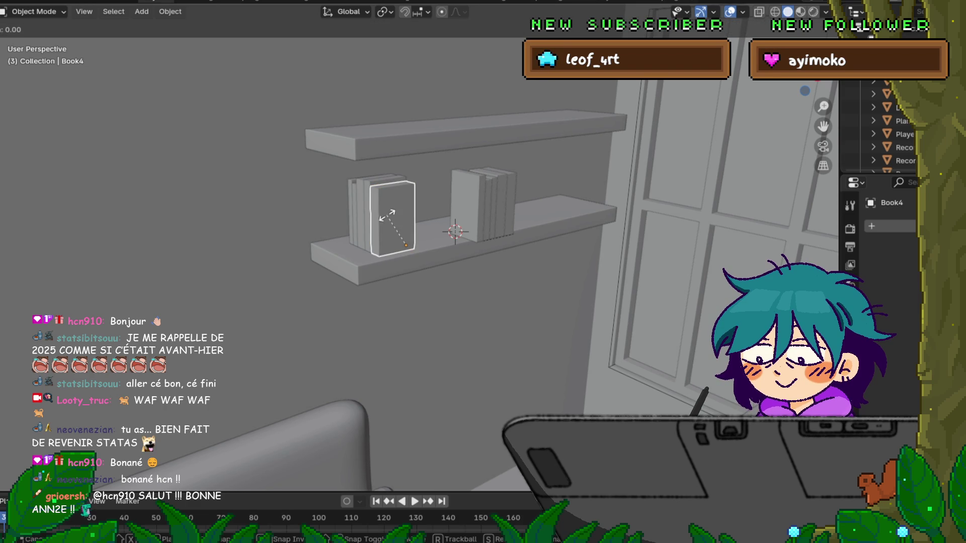
type("z")
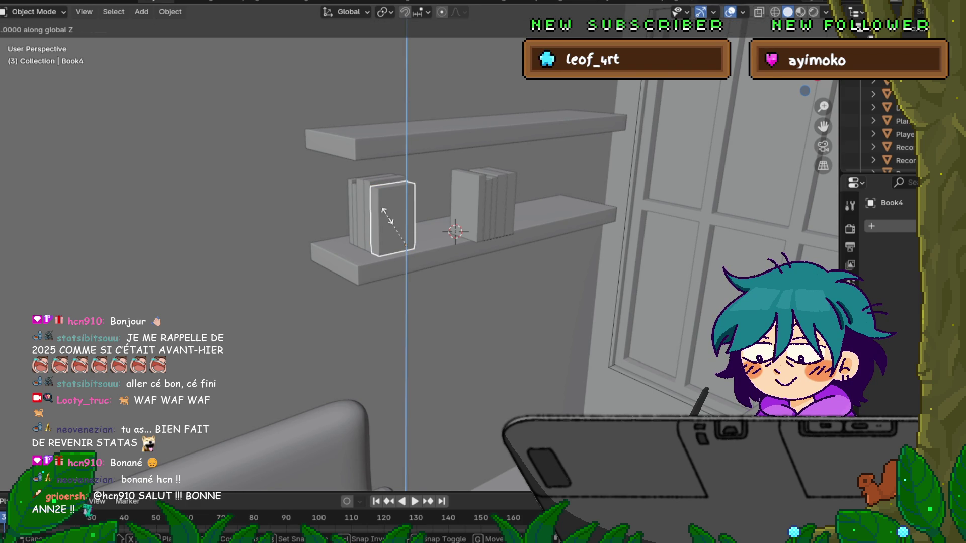
type("90")
key("Return")
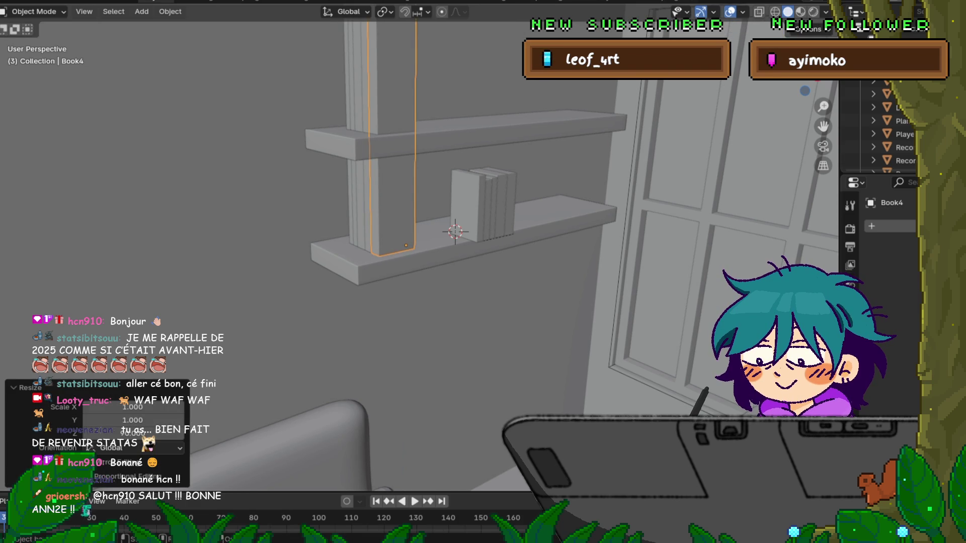
key("ctrl+z")
type("rz")
type("90")
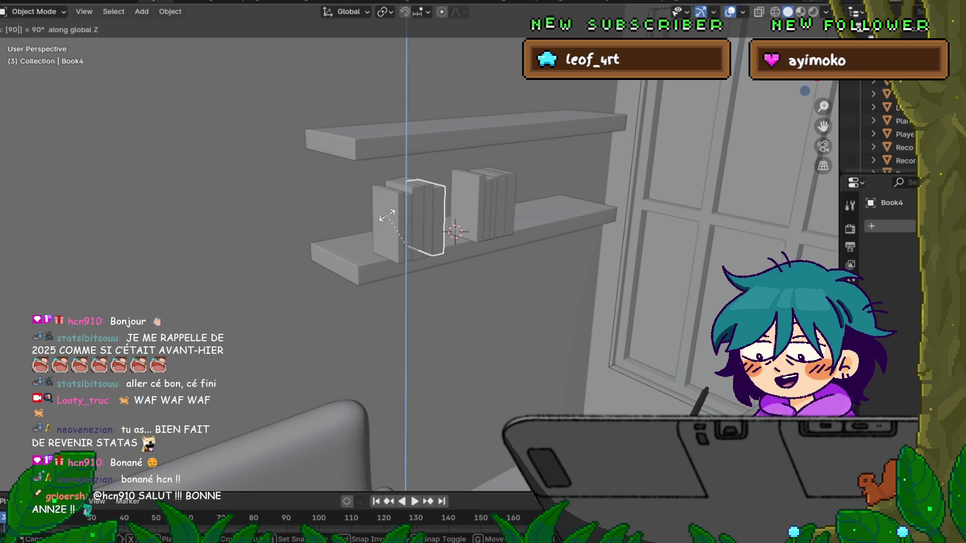
key("Return")
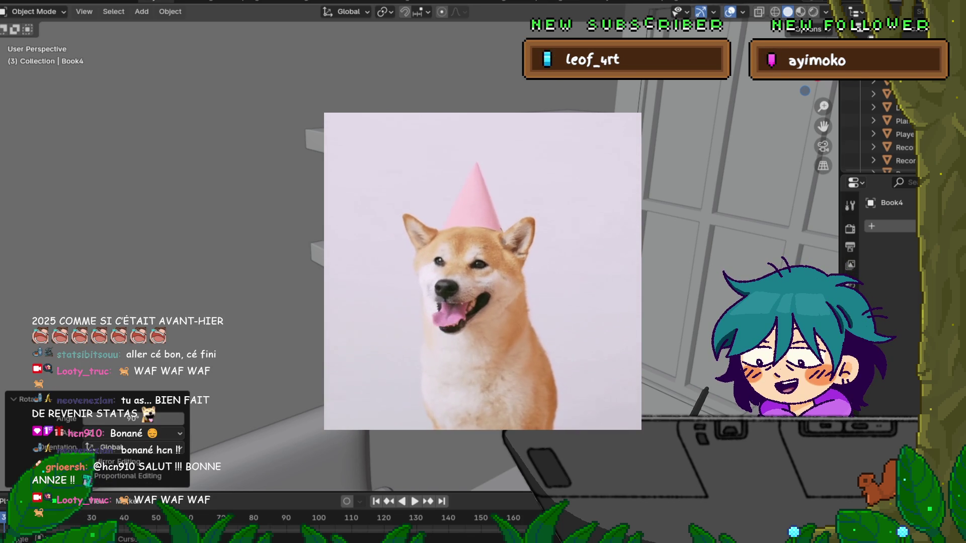
- In Right Orthographic view, slide the selected book along the shelf on the Y axis
key("KP_1")
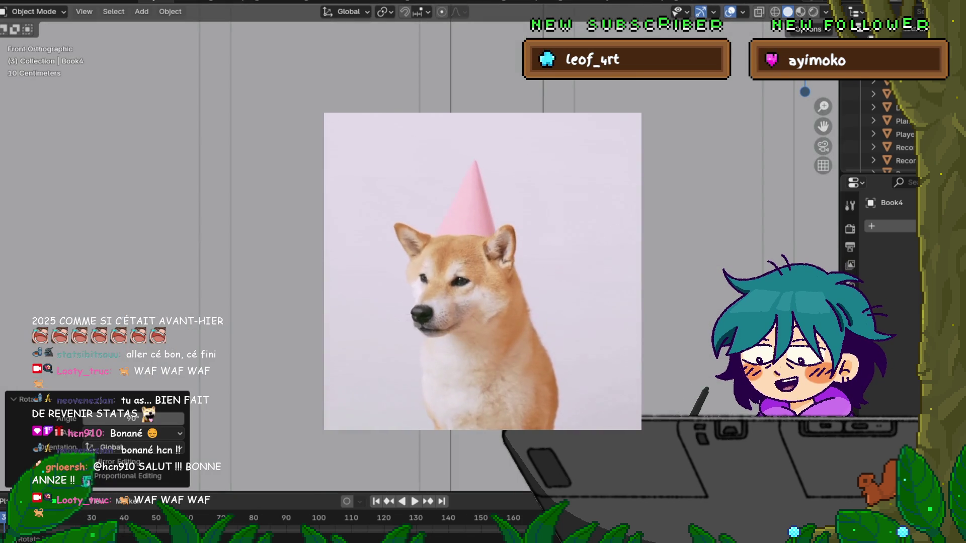
scroll(453, 297, "down", 8)
scroll(417, 272, "up", 6)
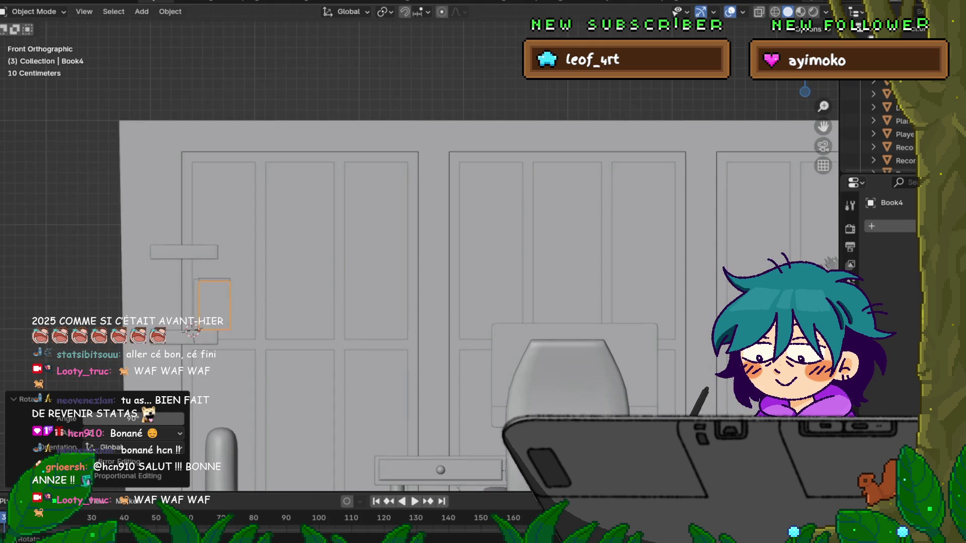
key("KP_3")
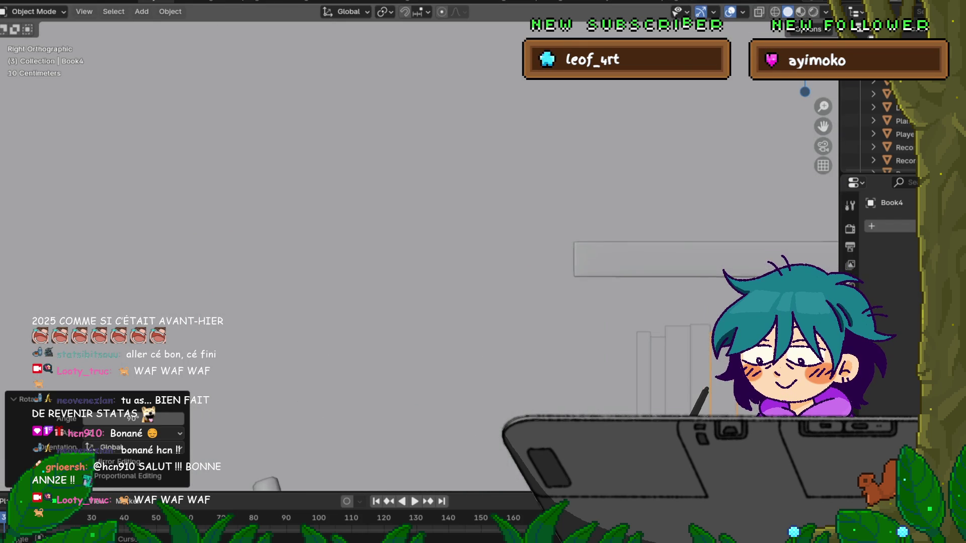
scroll(649, 343, "up", 5)
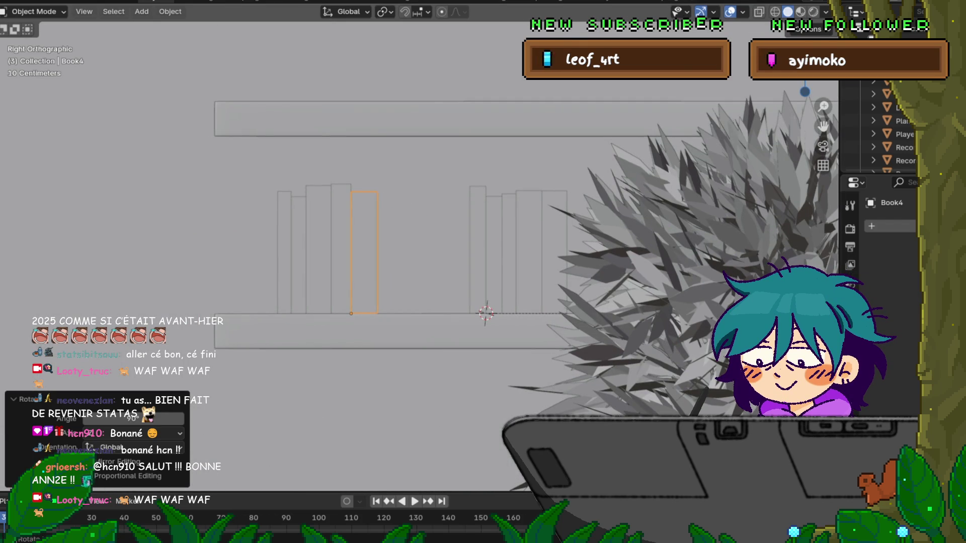
key("g")
key("y")
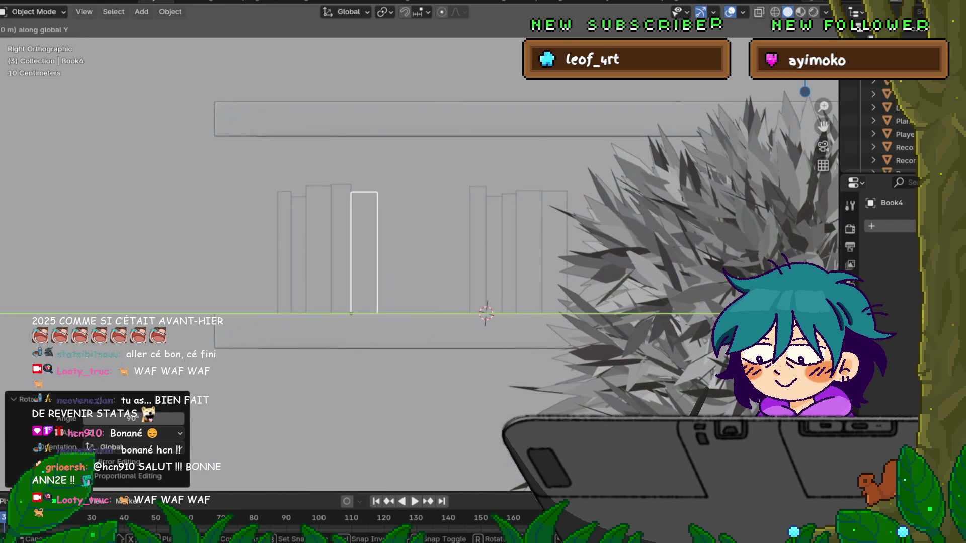
key("Return")
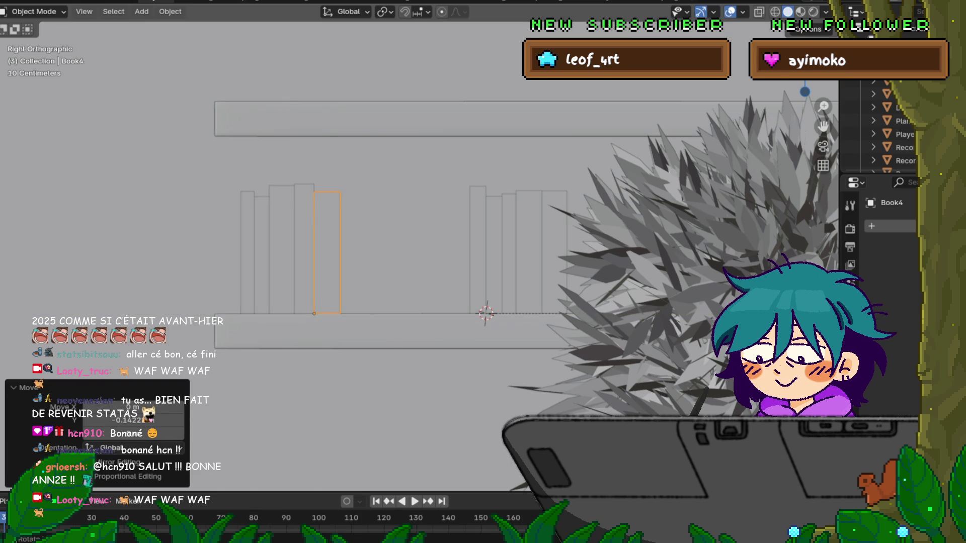
- Select Book4.001 and slide it along the shelf on the Y axis
left_click(529, 252)
left_click(554, 252)
key("g")
key("y")
key("Escape")
left_click(478, 251)
key("g")
key("Escape")
key("g")
key("y")
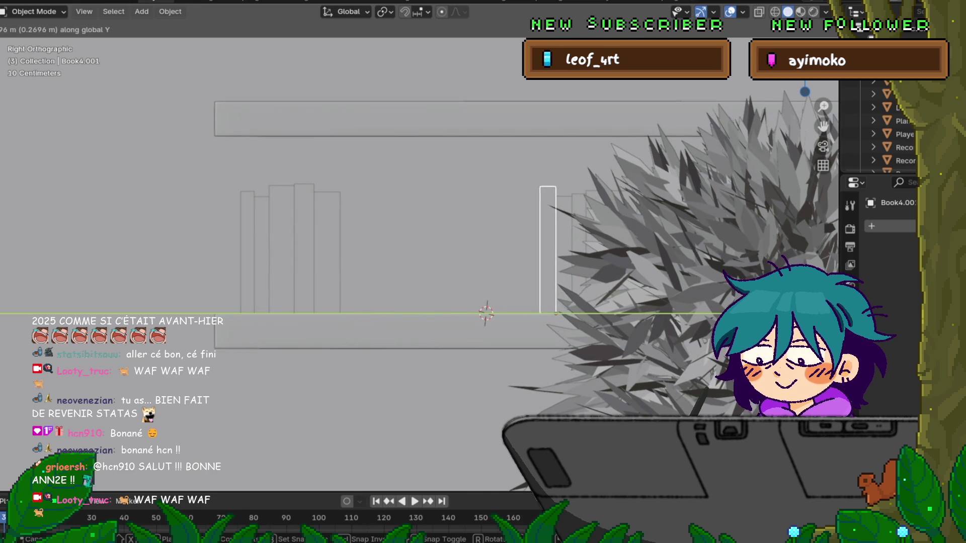
key("Return")
- Slide the book further along Y, then select Book4 from the angled view
middle_click_drag(483, 271, 372, 254)
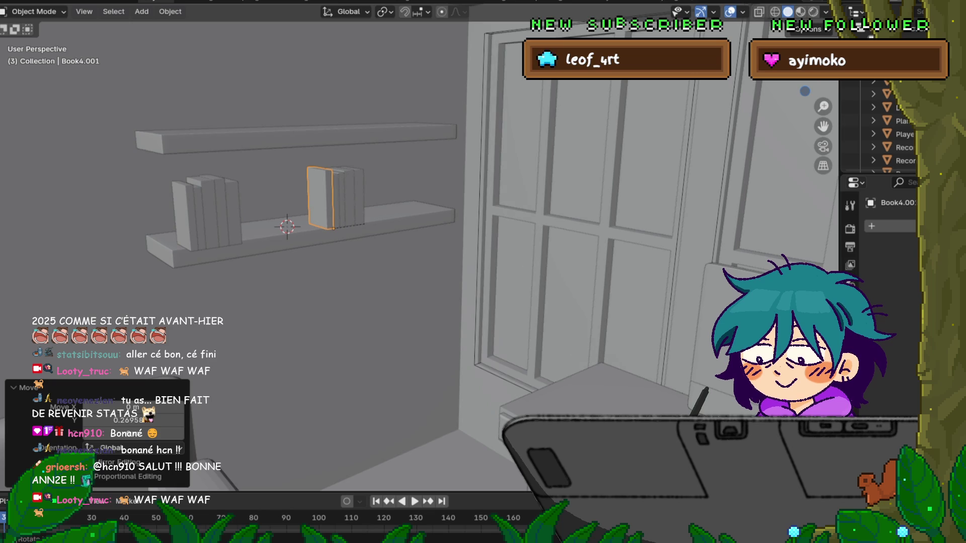
key("g")
key("y")
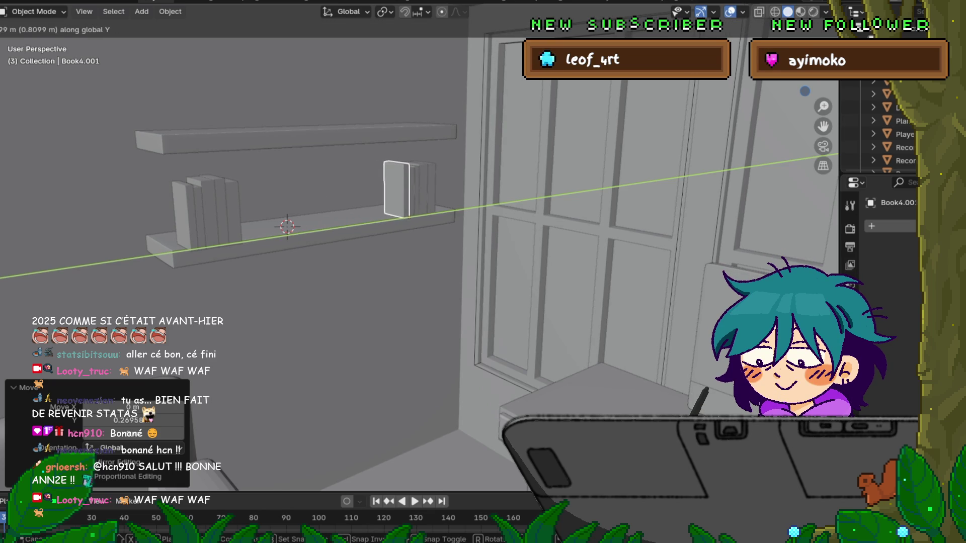
key("Return")
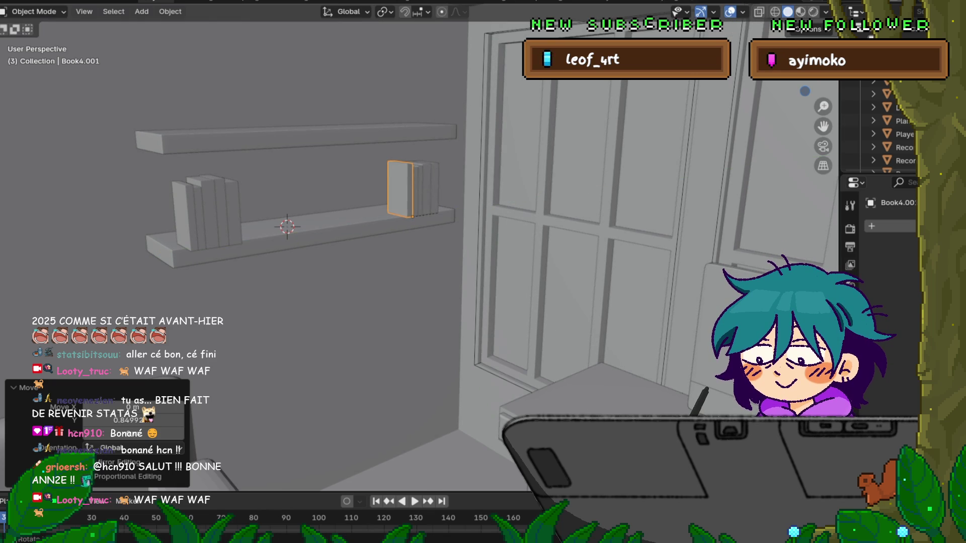
key("KP_1")
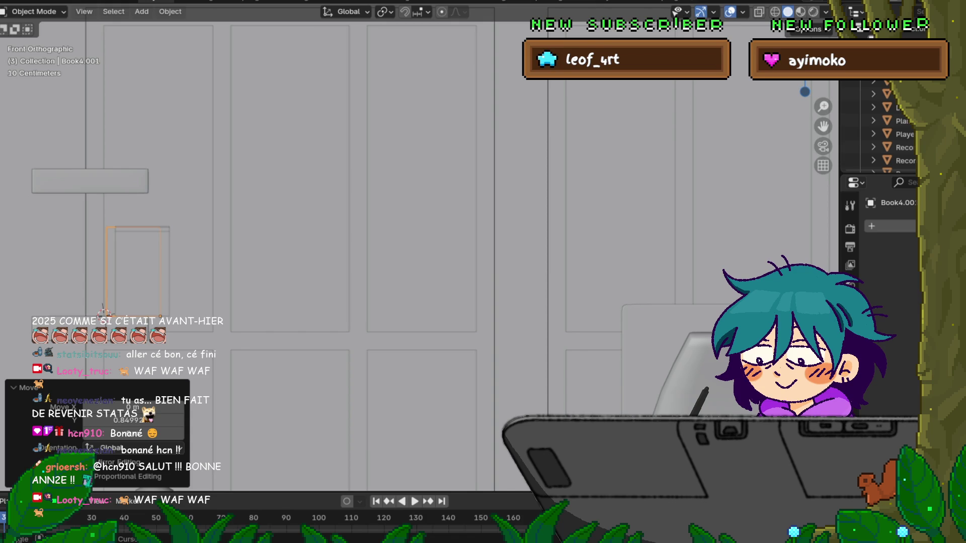
middle_click_drag(402, 252, 332, 237)
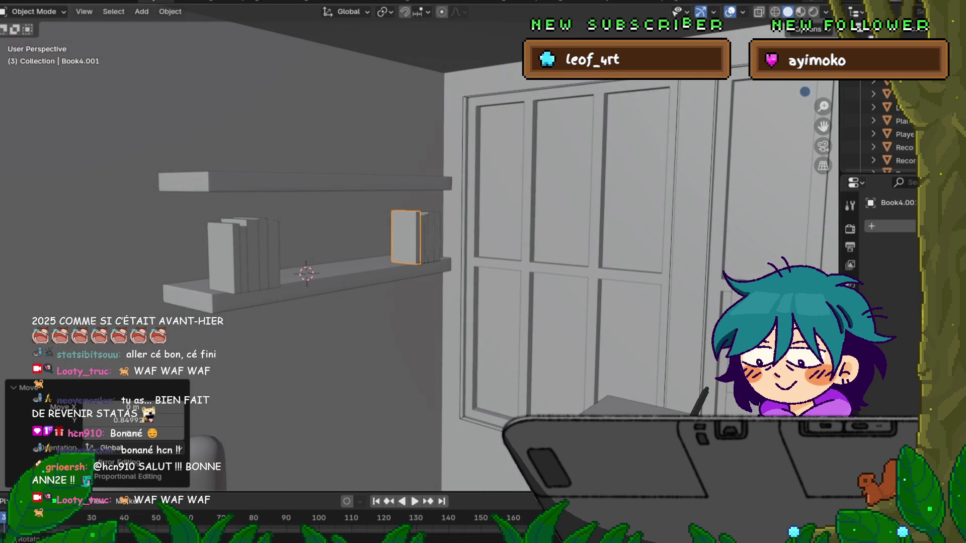
left_click(246, 254, "shift")
key("ctrl+z")
left_click(237, 257)
- In Front Orthographic view, move Book4 about 0.40 m along the global X axis toward the wall
key("KP_1")
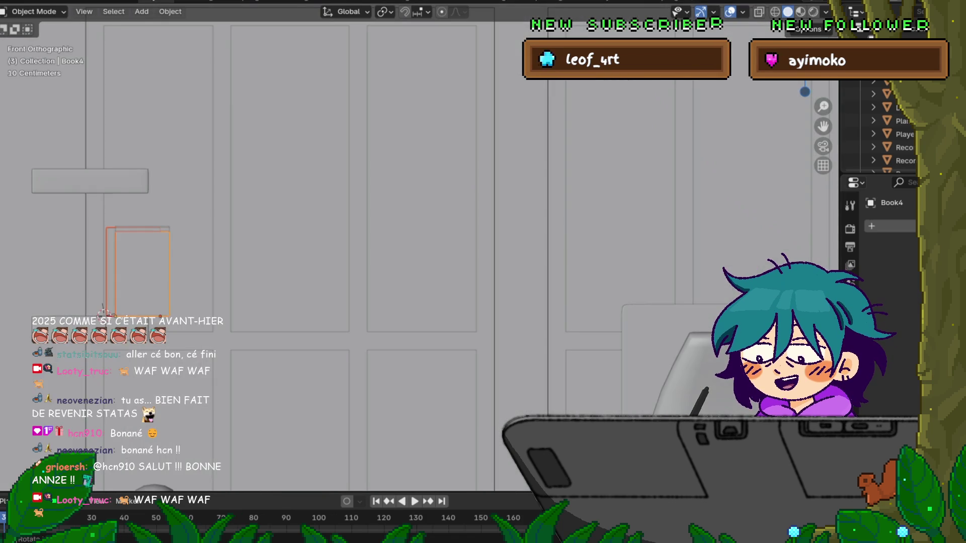
middle_click_drag(352, 252, 489, 240, "shift")
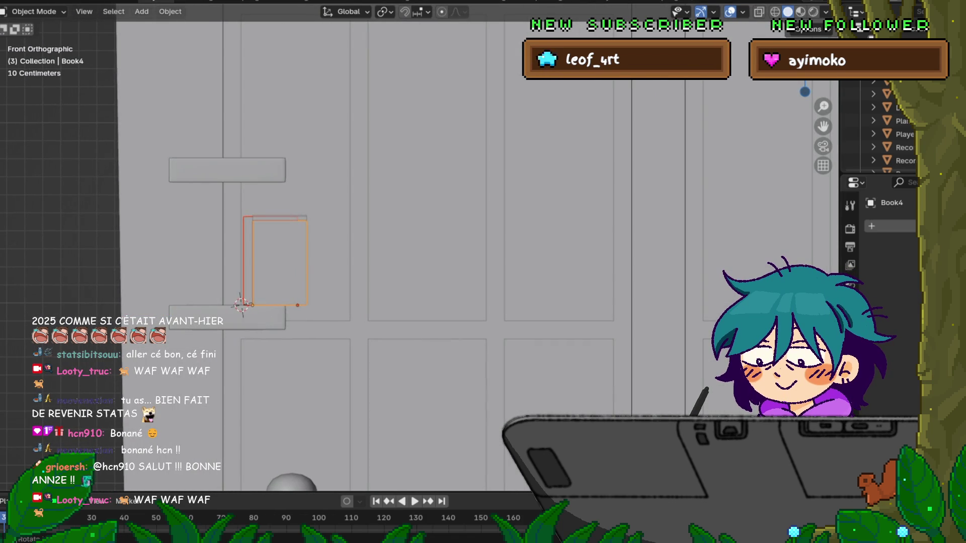
key("g")
key("x")
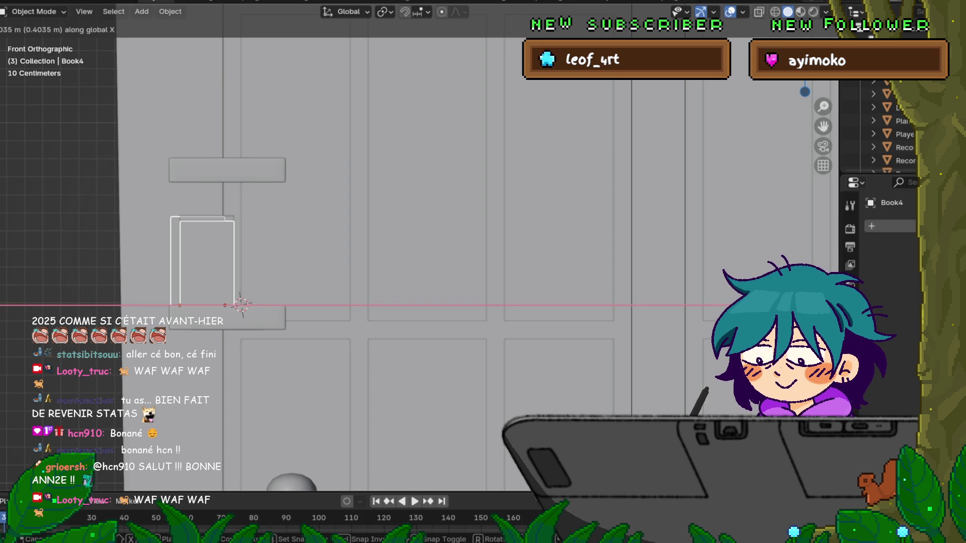
key("Return")
middle_click_drag(453, 252, 528, 236)
mouse_move(483, 272)
middle_mouse_down()
mouse_move(563, 256)
mouse_move(503, 266)
mouse_move(513, 264)
middle_mouse_up()
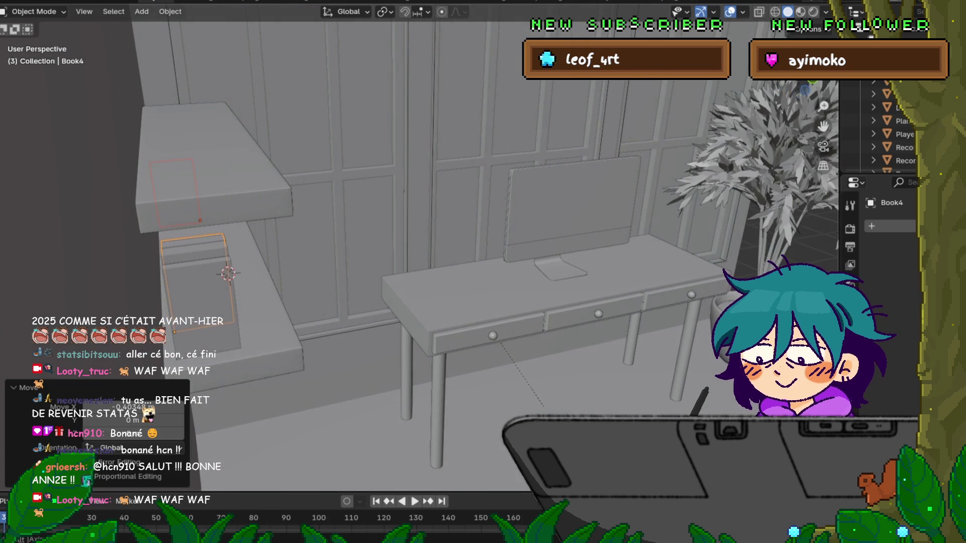
- Shift Book4 and Book4.001 along X and scale them wider on the X axis
key("g")
key("x")
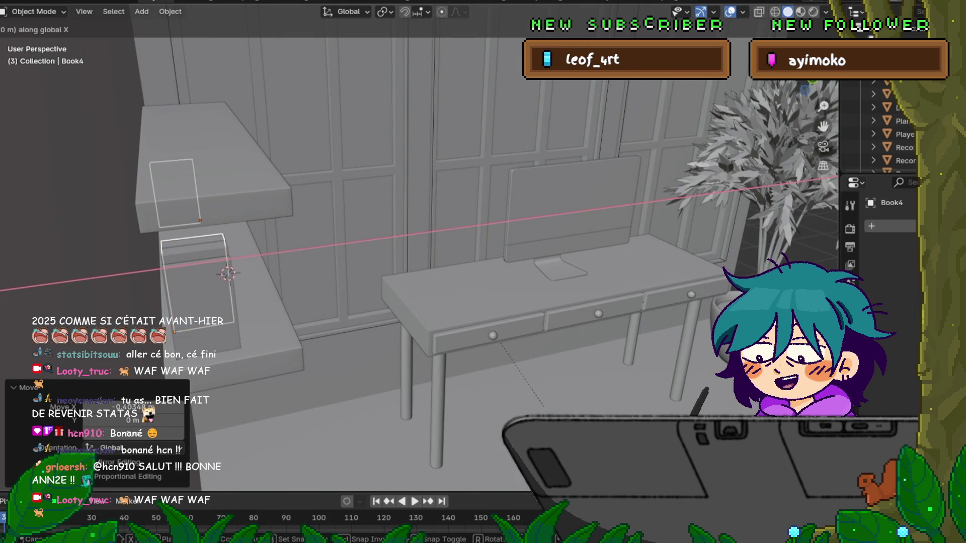
key("Return")
middle_click_drag(483, 272, 523, 264)
middle_click_drag(402, 352, 428, 366)
key("s")
key("x")
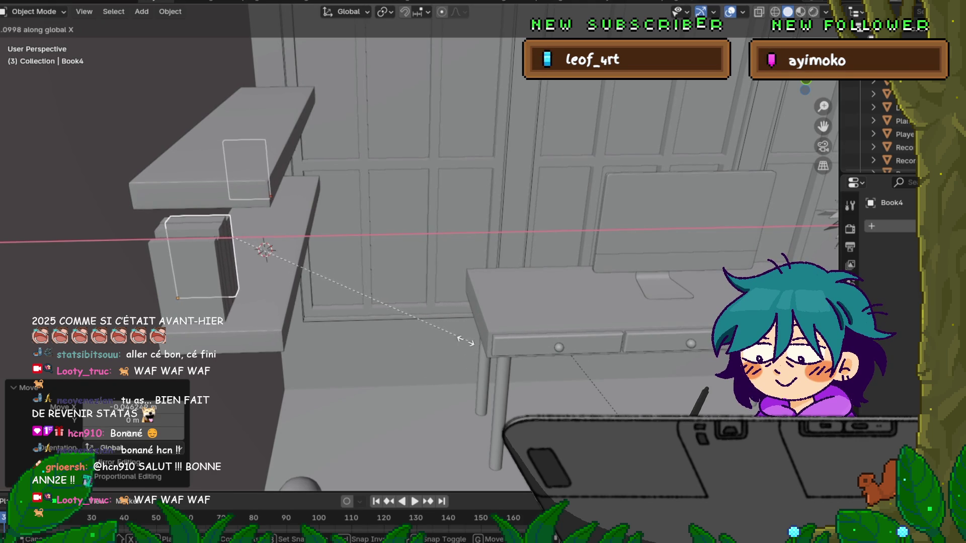
key("Return")
- Nudge both books 0.0498 m along the X axis and view the shelf frontally
key("g")
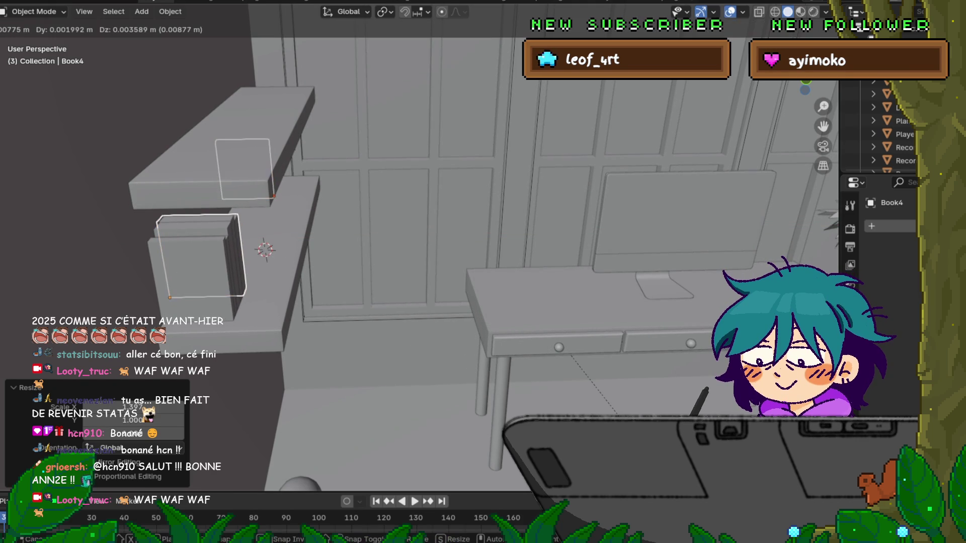
key("z")
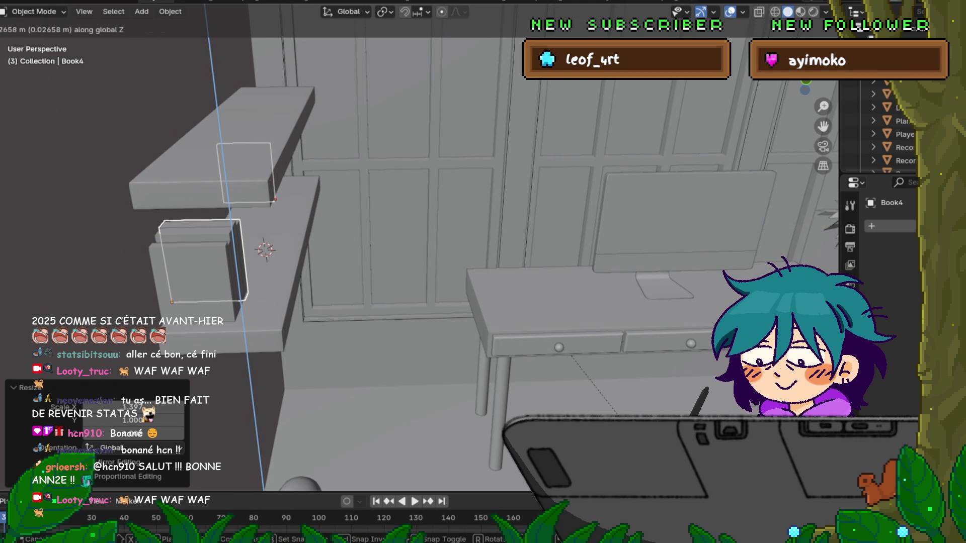
key("Escape")
key("g")
key("x")
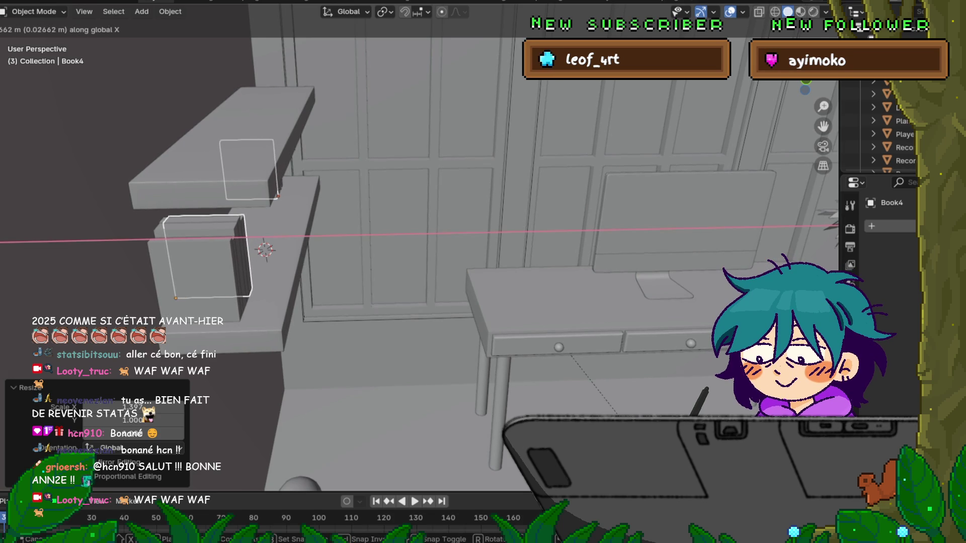
key("Return")
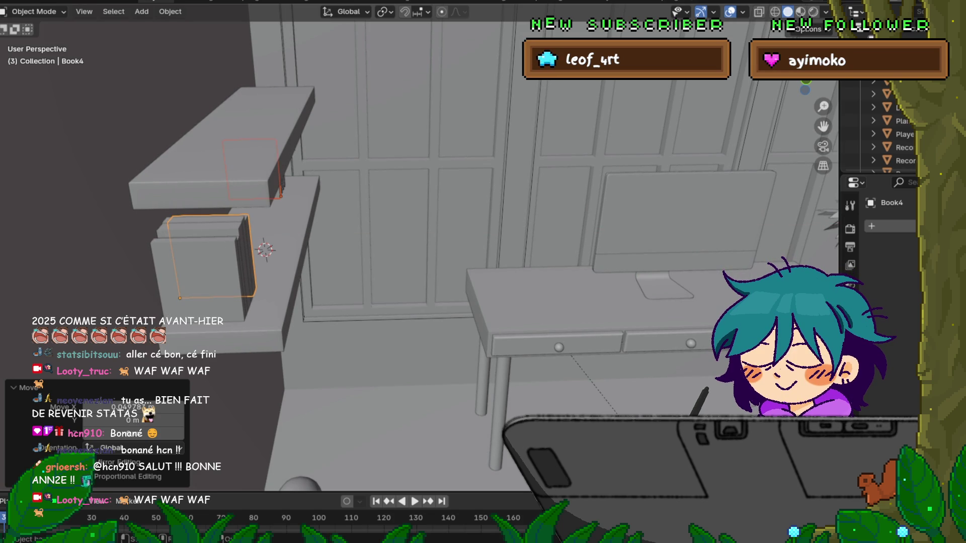
middle_click_drag(433, 272, 478, 249)
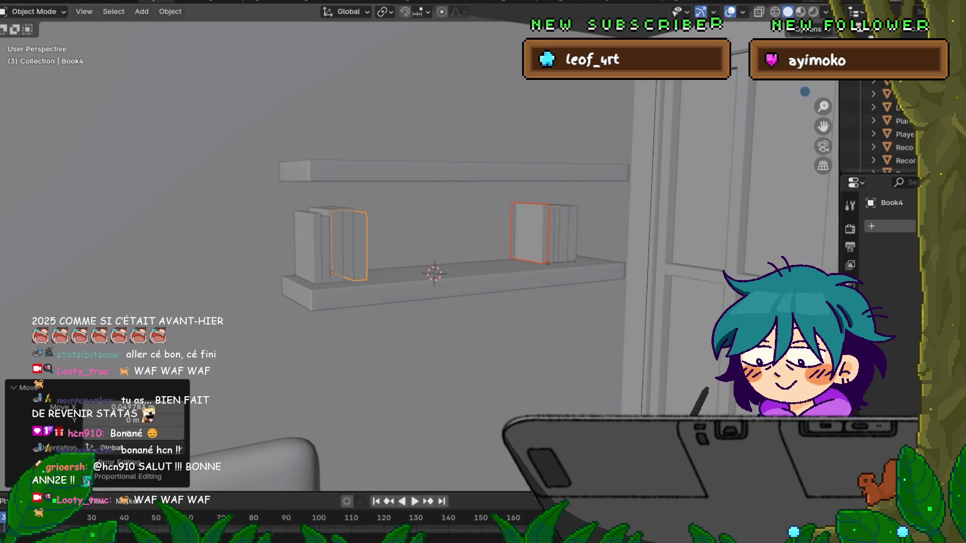
- Delete the added books Book4.001, Book2.001 and Book0.001 from the shelf
left_click(530, 233)
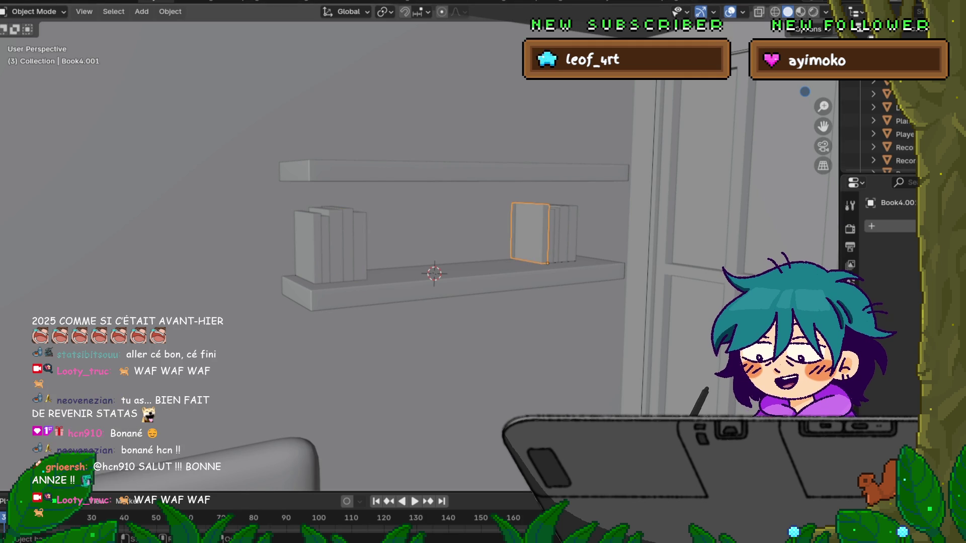
key("x")
key("Return")
left_click(428, 246)
key("x")
key("x")
key("Return")
left_click(410, 244)
key("x")
key("Return")
left_click(410, 244)
- Delete the remaining books one by one until both shelves are empty
key("x")
key("Return")
left_click(340, 243)
key("x")
key("Return")
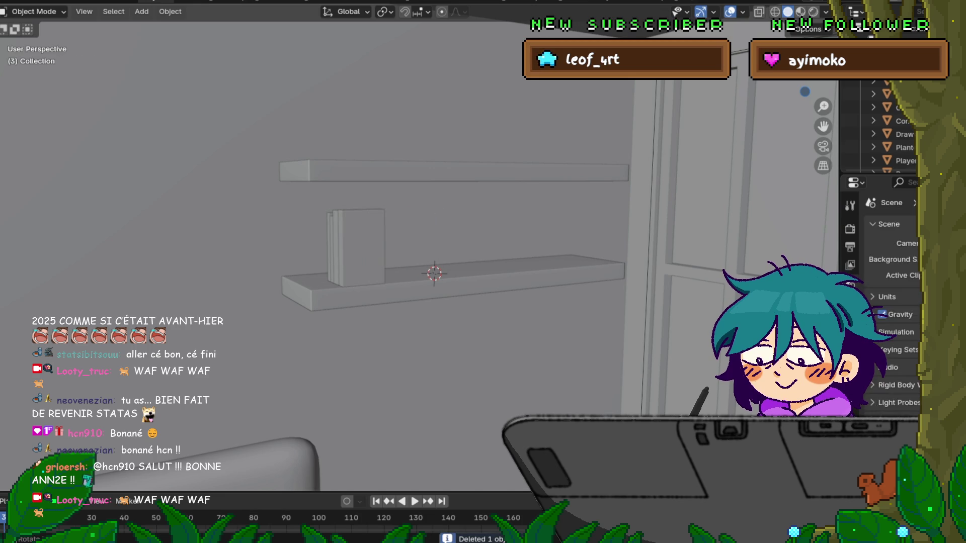
left_click(339, 243)
key("x")
key("Return")
left_click(340, 243)
key("x")
key("Return")
left_click(347, 246)
key("x")
key("Return")
left_click(347, 247)
key("x")
key("Return")
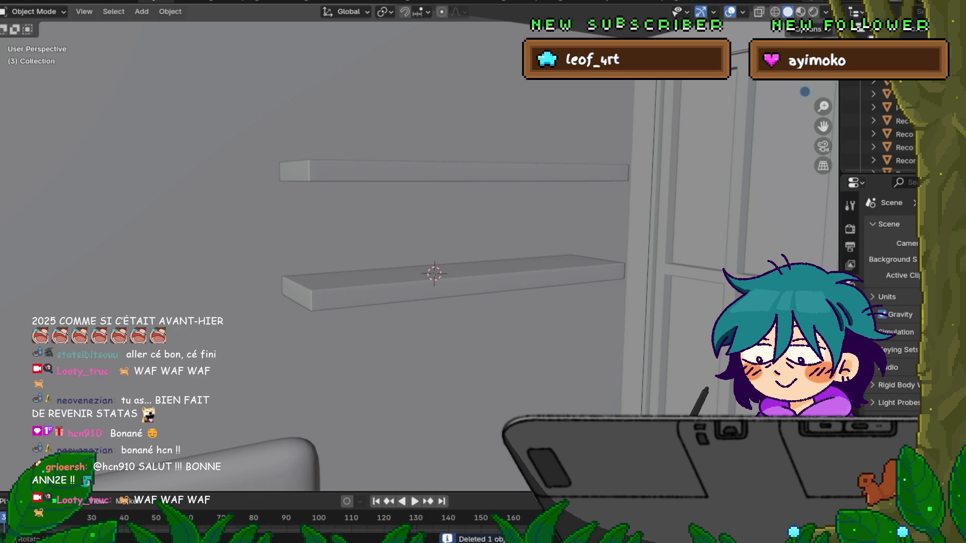
key("shift+a")
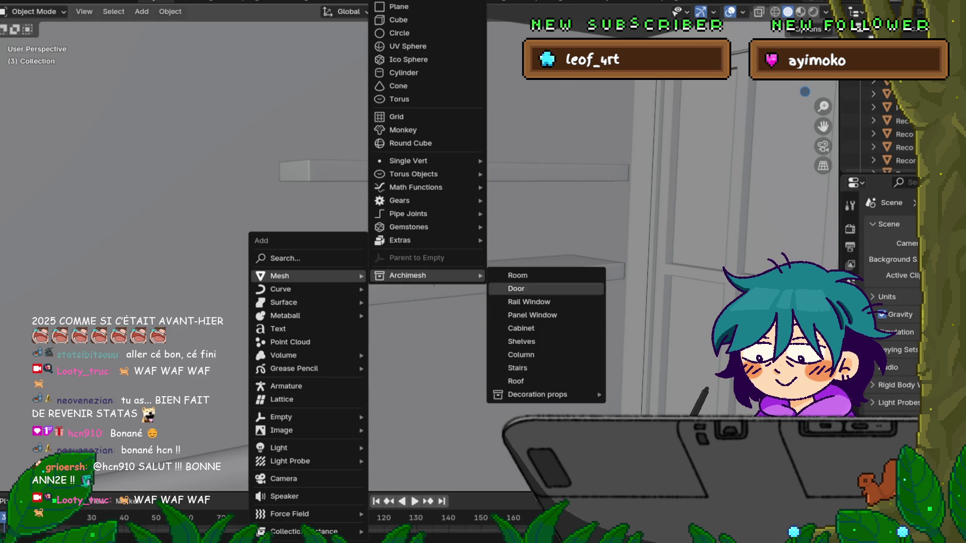
- Add an Archimesh Books set with Number of books set to 20 along the lower shelf
left_click(638, 395)
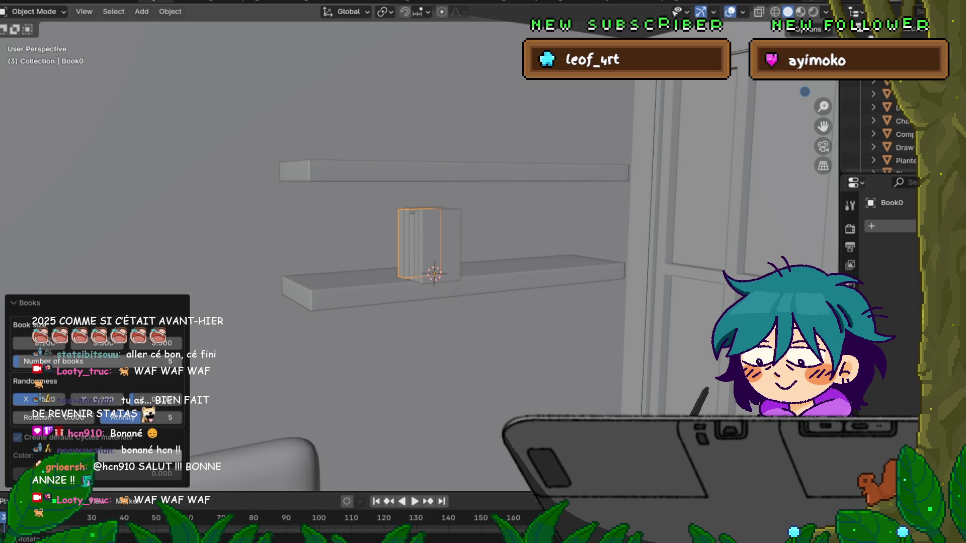
left_click(95, 361)
type("20")
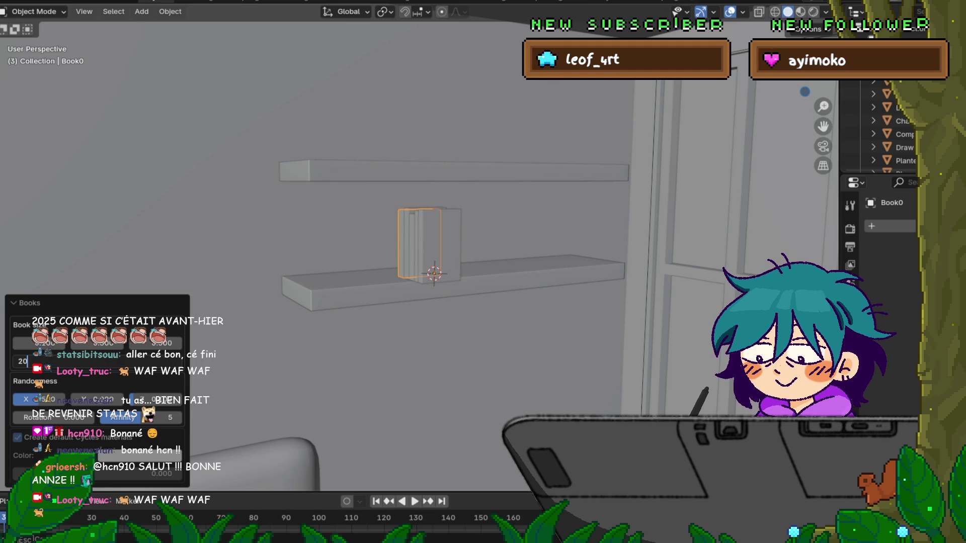
key("Return")
middle_click_drag(432, 272, 347, 274)
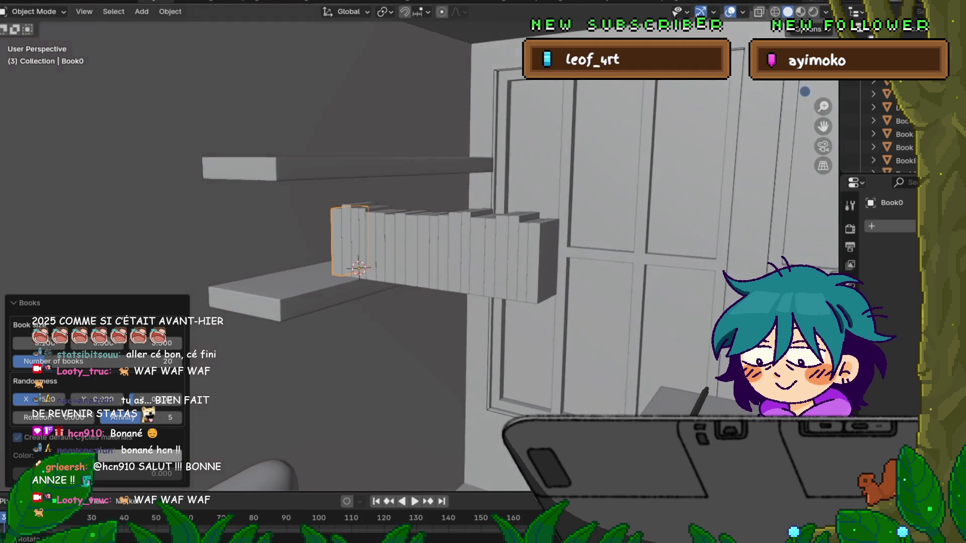
left_click(135, 456)
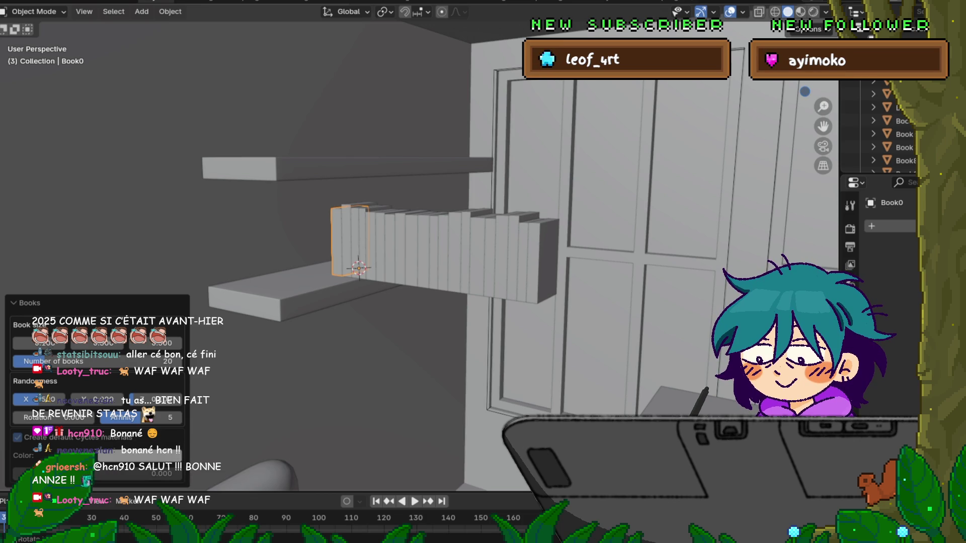
left_click(136, 456)
scroll(417, 251, "down", 5)
scroll(418, 251, "up", 4)
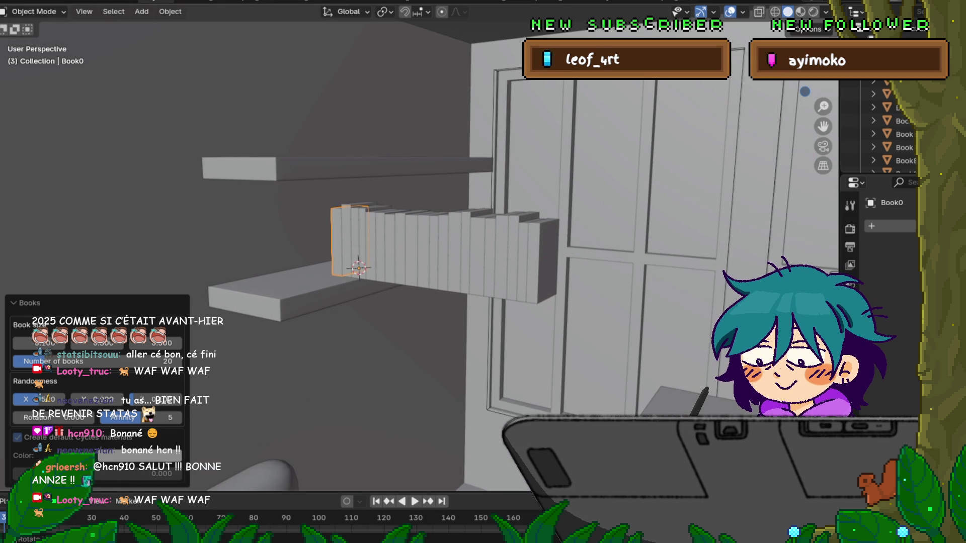
left_click(96, 361)
- Cut the book row down to 1 book and rotate it 90° about Z
type("1")
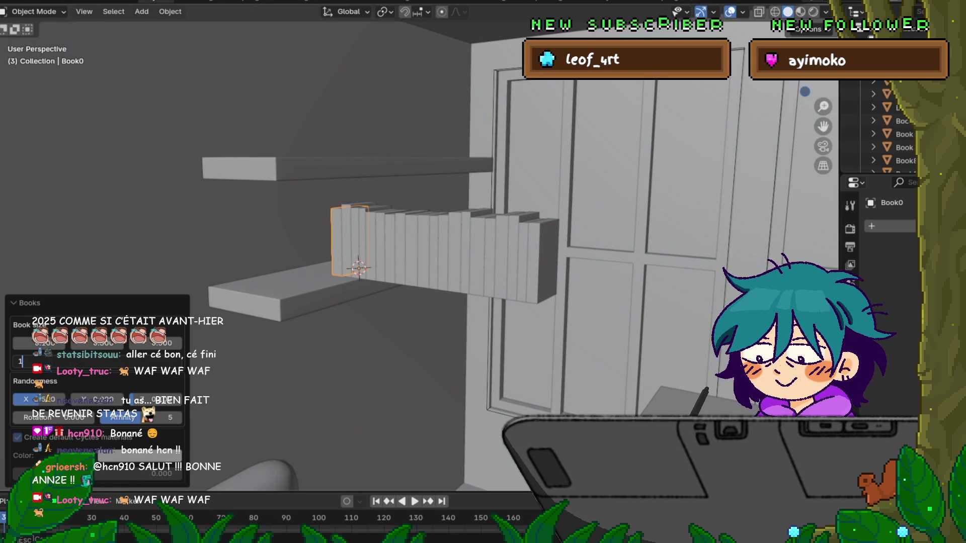
key("Return")
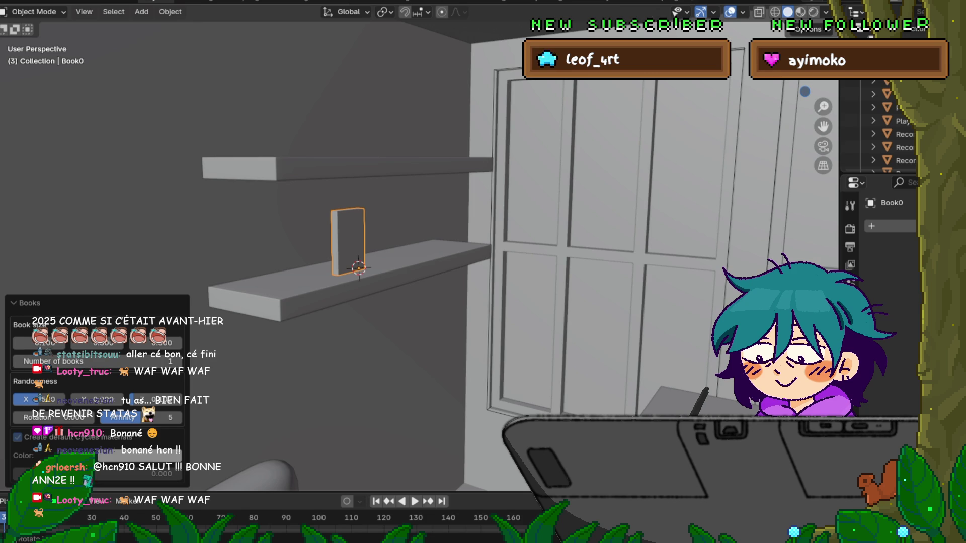
key("g")
key("z")
key("Escape")
type("rz90")
key("Return")
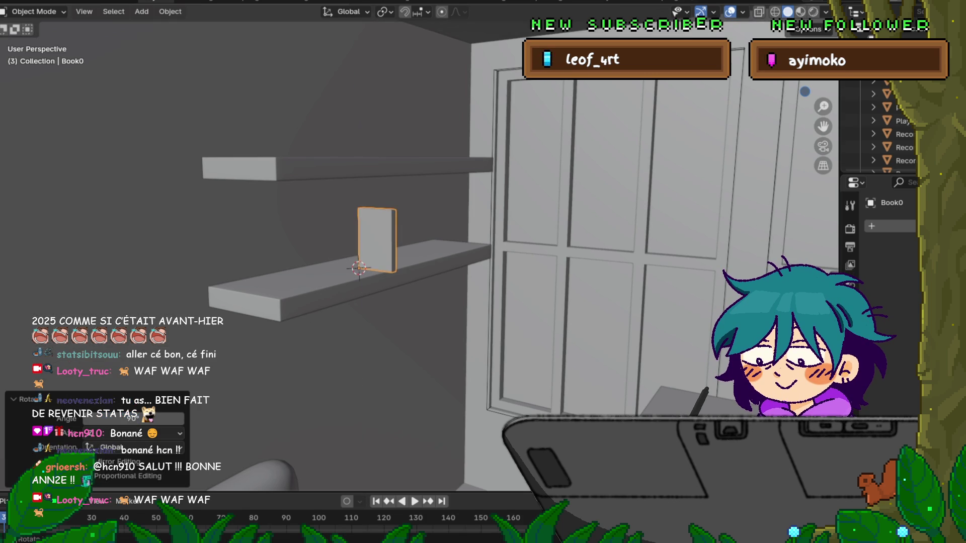
- Slide the upright book along the Y axis toward the shelf
scroll(418, 251, "up", 6)
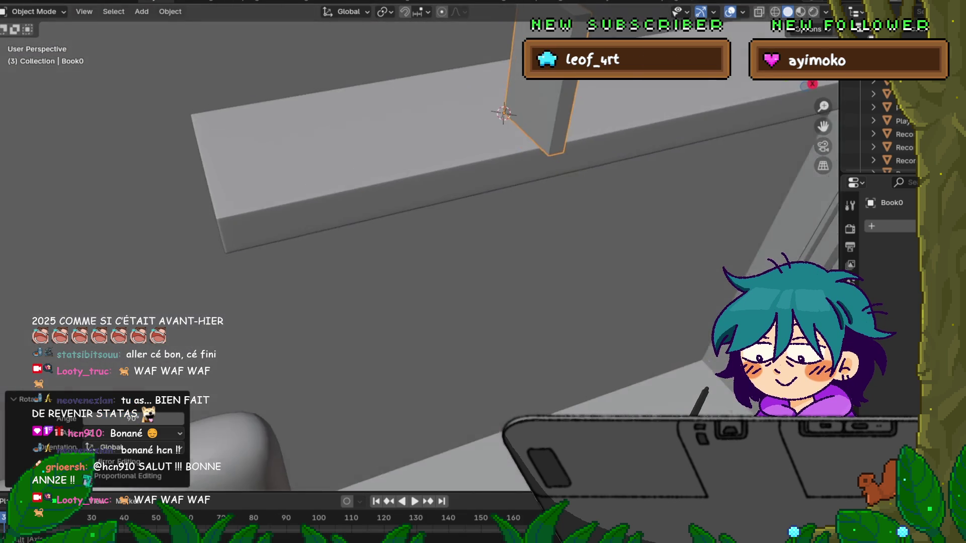
scroll(453, 252, "down", 3)
middle_click_drag(453, 251, 533, 237)
key("g")
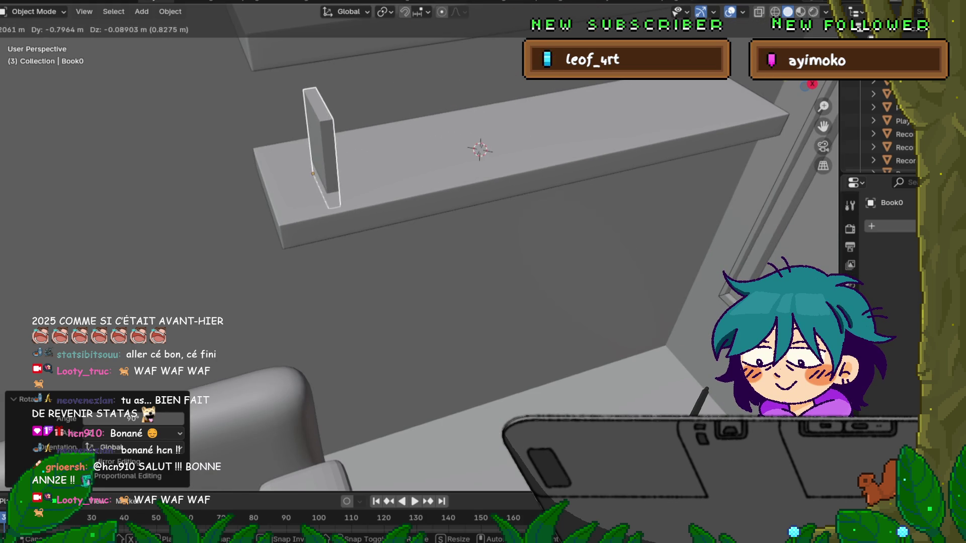
key("Escape")
key("r")
key("z")
key("Escape")
key("g")
key("y")
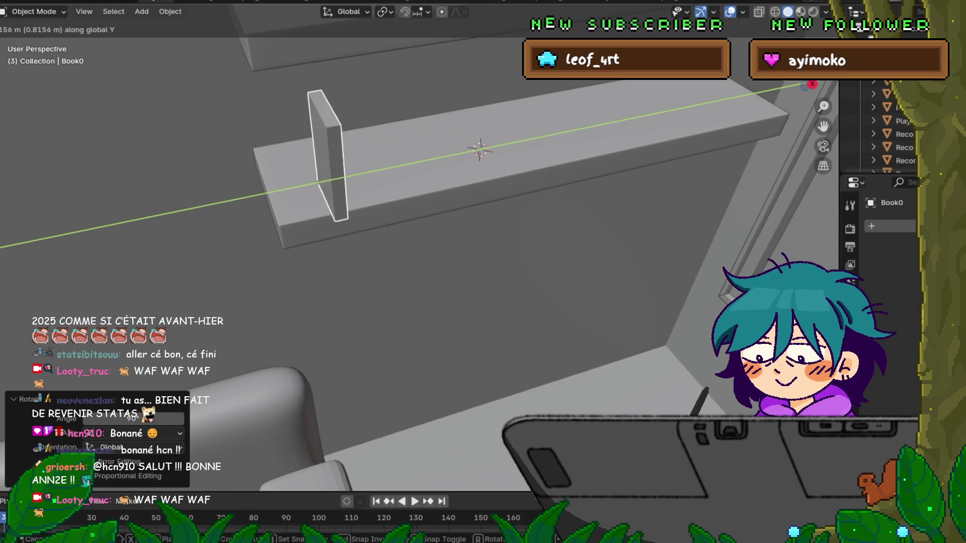
key("Return")
- Move the book along X to the left end of the lower wall shelf
middle_click_drag(483, 272, 524, 322)
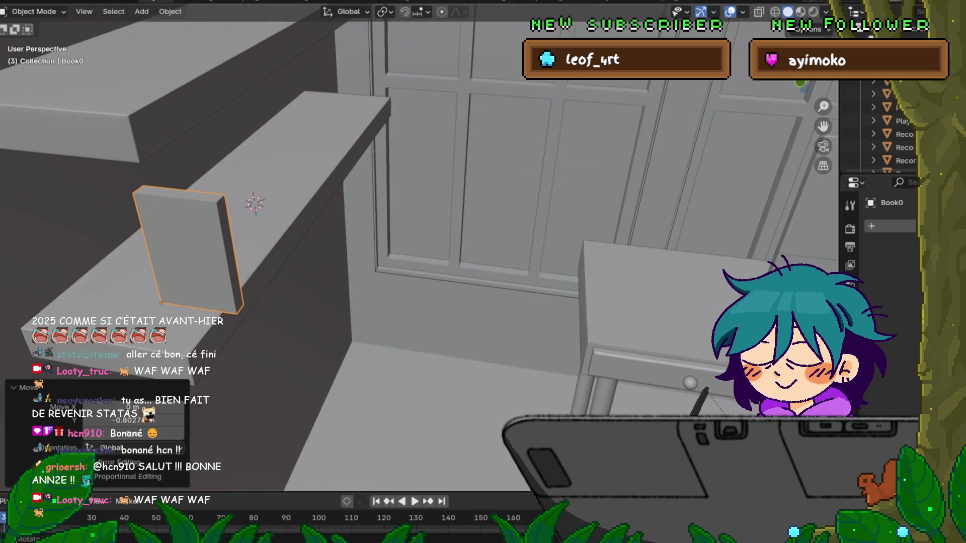
key("g")
key("x")
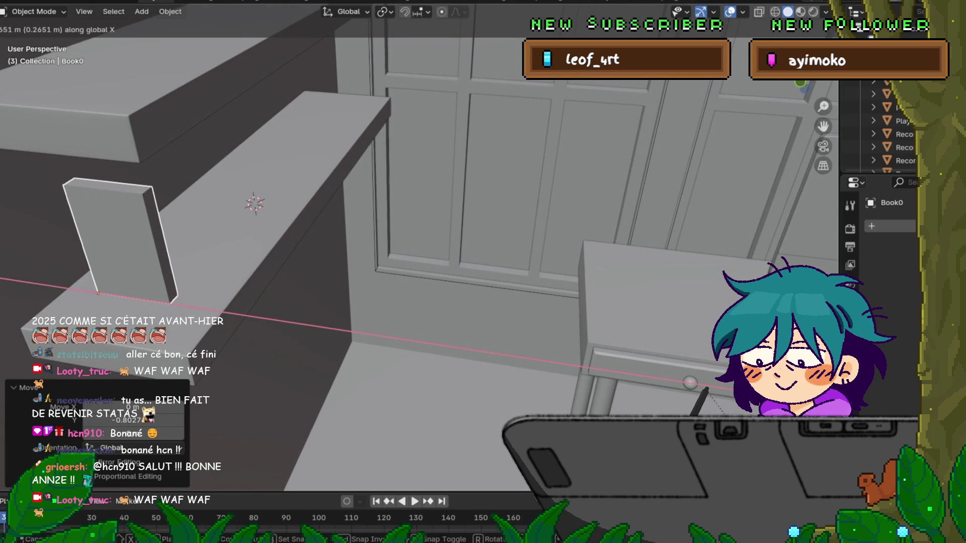
key("Return")
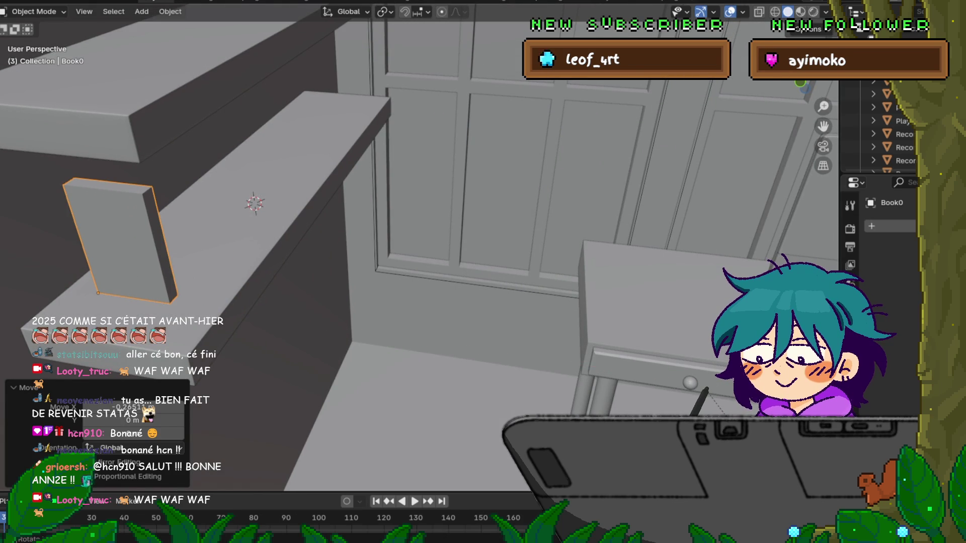
middle_click_drag(453, 271, 412, 222)
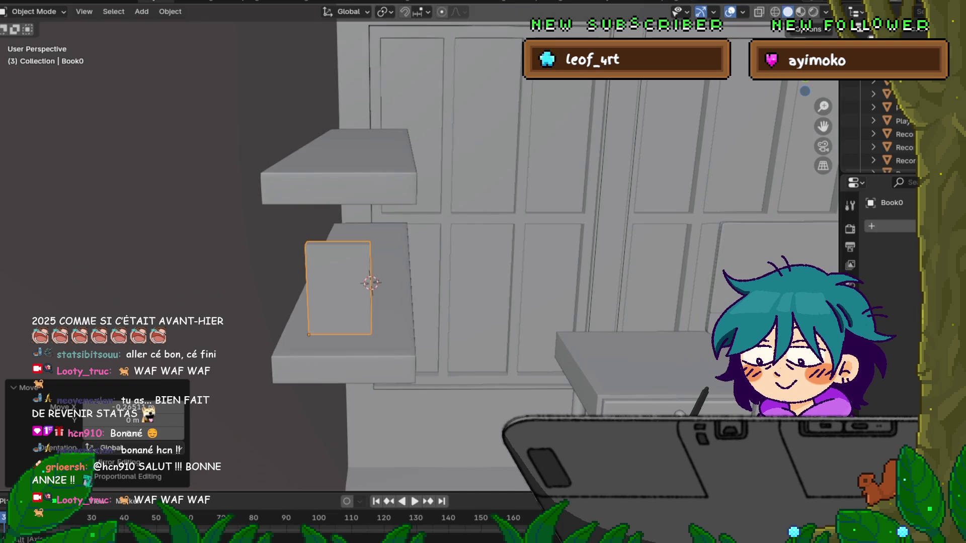
key("g")
key("x")
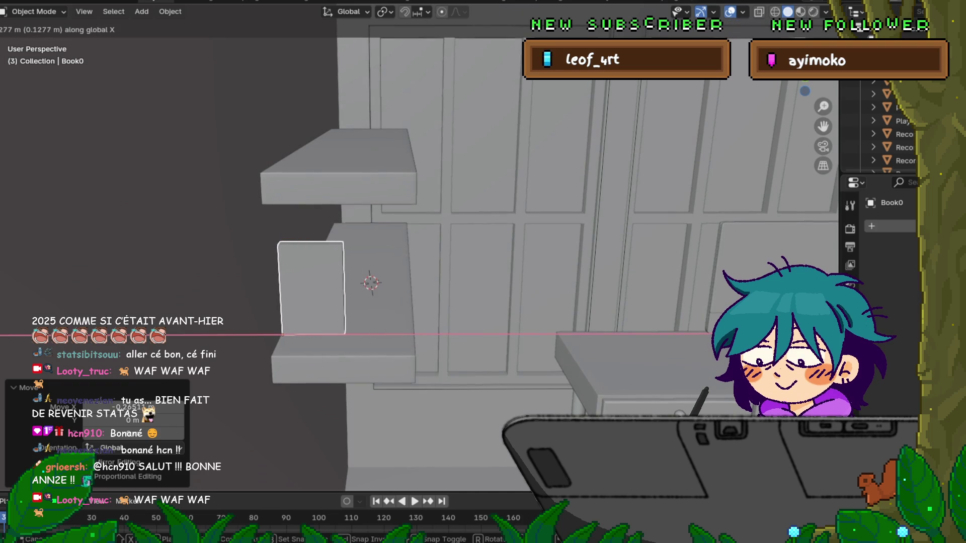
key("Return")
middle_click_drag(453, 272, 394, 237)
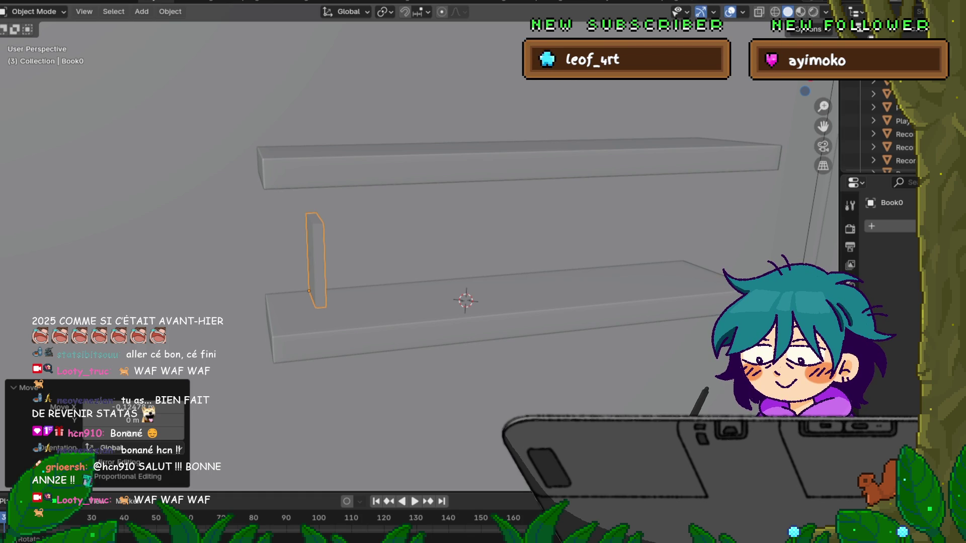
- Save the scene with File > Save, then reopen and dismiss the File menu
left_click(12, 2)
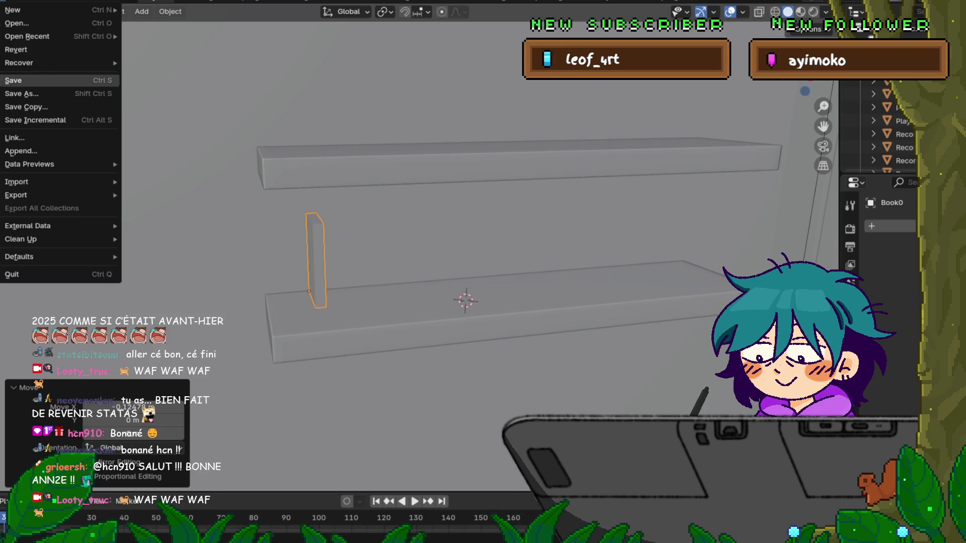
left_click(13, 80)
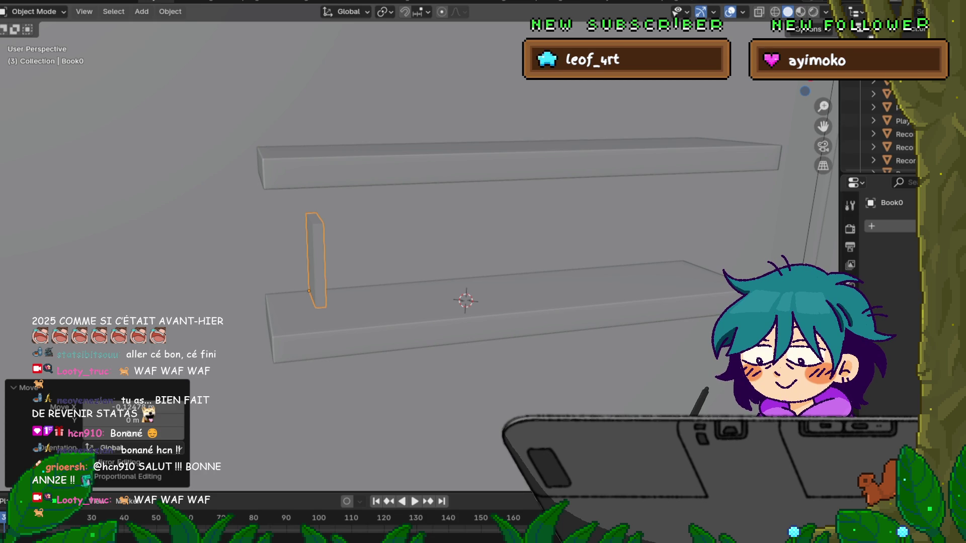
key("F4")
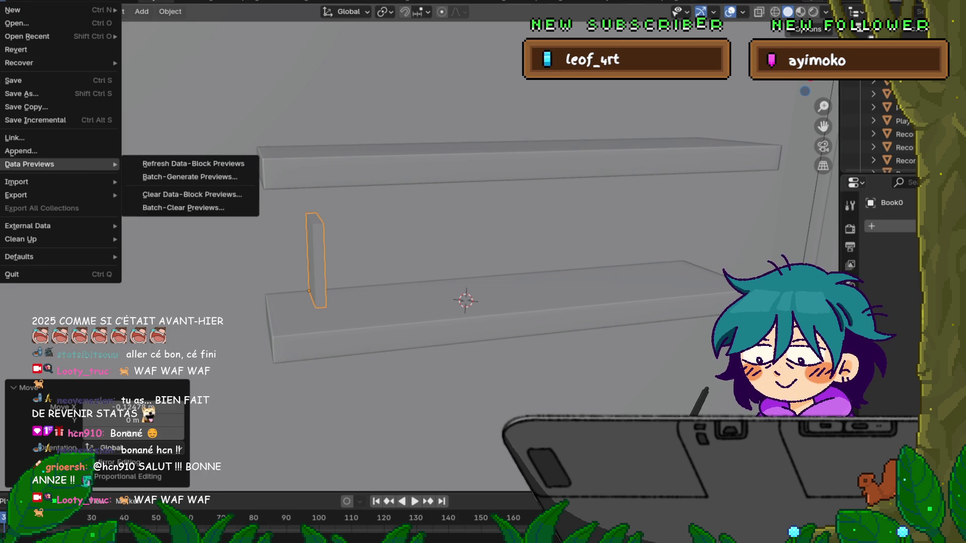
key("Escape")
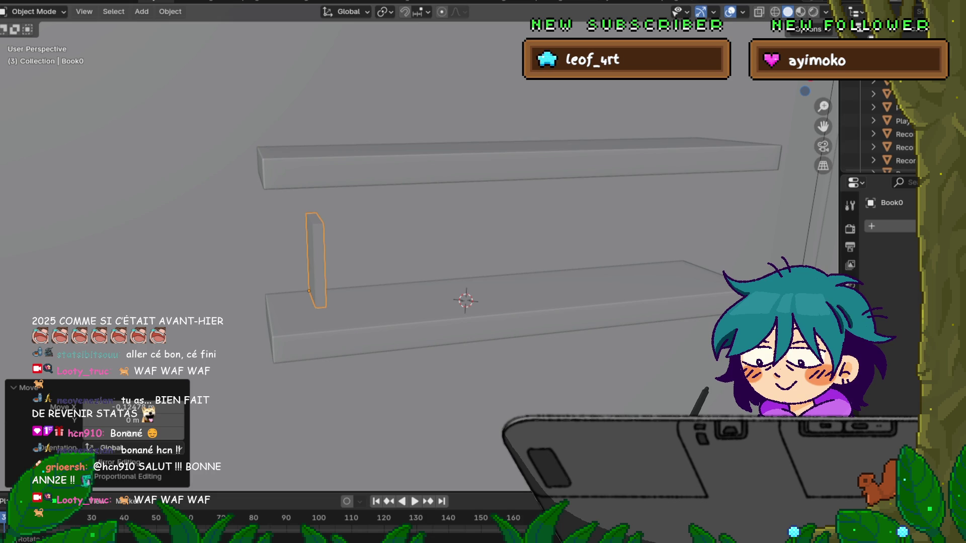